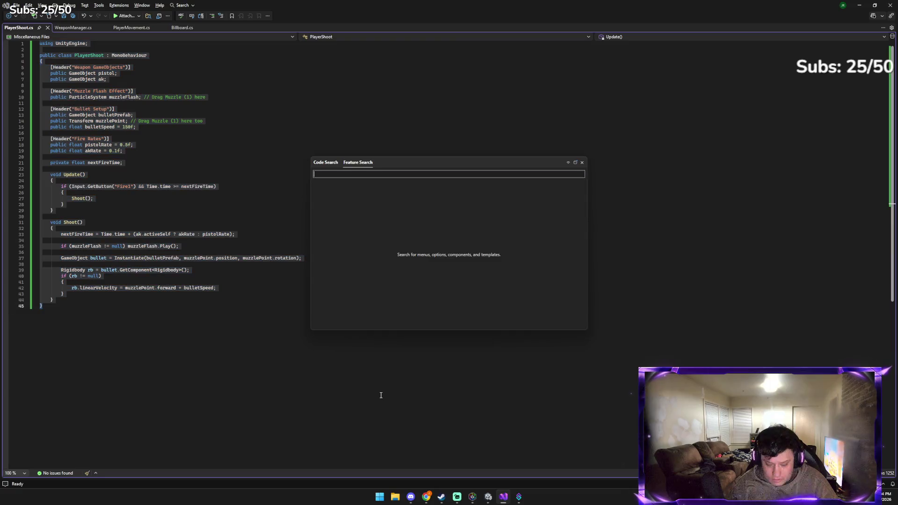
Paste the commented code over PlayerShoot.cs, save it, and go back to Unity
left_click(582, 163)
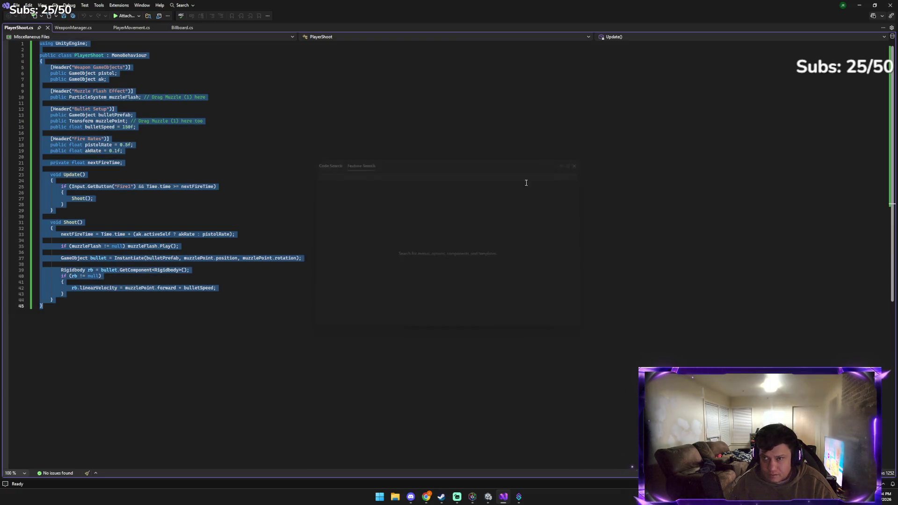
type("using UnityEngine;  public class PlayerShoot : MonoBehaviour {     [Header(\"Weapon GameObjects\")]     public GameObject pistol;     public GameObject ak;      [Header(\"Muzzle Flash Effect\")]     public ParticleSystem muzzleFlash; // Drag Muzzle (1) here      [Header(\"Bullet Setup\")]     public GameObject bulletPrefab;     public Transform muzzlePoint; // Drag Muzzle (1) here as well     public float bulletSpeed = 150f;      [Header(\"Fire Rates\")]     public float pistolRate = 0.5f;     public float akRate = 0.1f;      private float nextFireTime;      void Update()     {         // Standard boomer shooter \"Fire1\" (Left Click)         if (Input.GetButton(\"Fire1\") && Time.time >= nextFireTime)         {             Shoot();         }     }      void Shoot()     {         // Check which weapon is active to set the fire rate         nextFireTime = Time.time + (ak.activeSelf ? akRate : pistolRate);          // Play the muzzle flash effect         if (muzzleFlash != null) muzzleFlash.Play();          // Create the bullet         GameObject bullet = Instantiate(bulletPrefab, muzzlePoint.position, muzzlePoint.rotation);          // Shoot the bullet forward         Rigidbody rb = bullet.GetComponent<Rigidbody>();         if (rb != null)         {             rb.linearVelocity = muzzlePoint.forward * bulletSpeed;         }     } }")
key("ctrl+s")
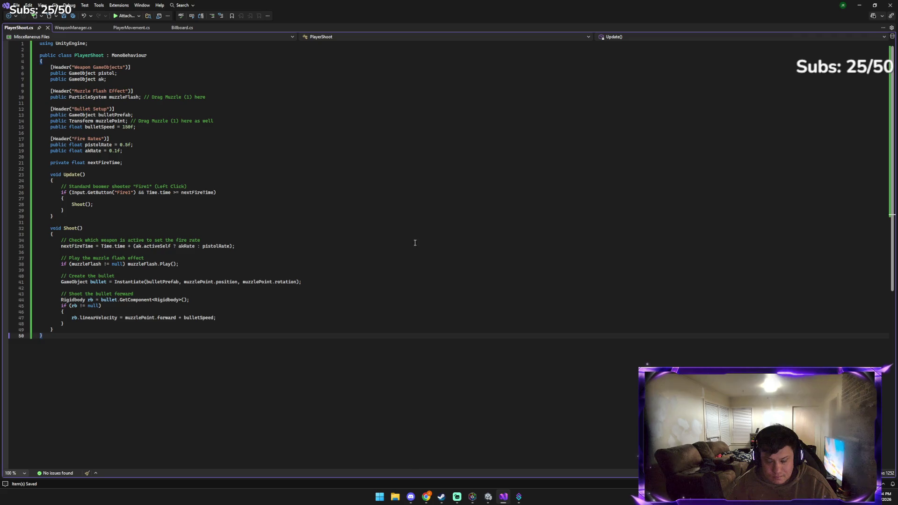
left_click(488, 497)
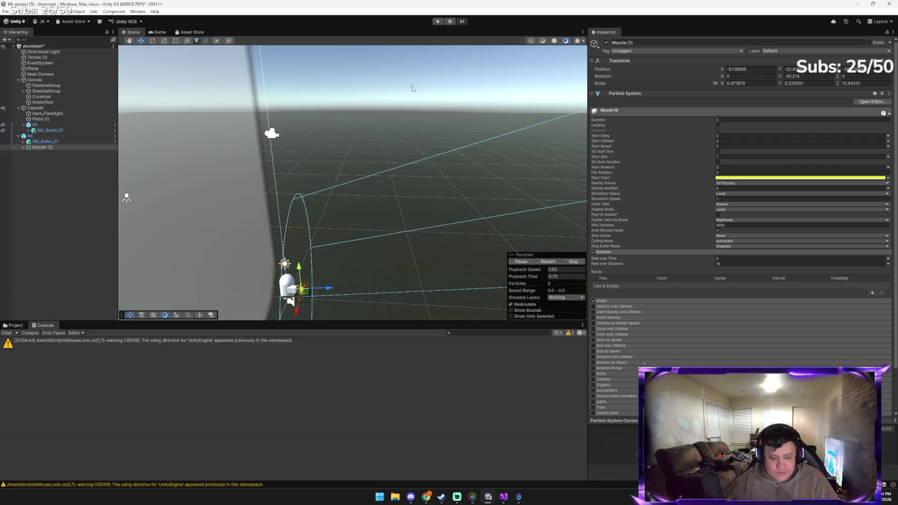
Play-test and fire the pistol four times, seeing muzzlePoint errors; stop play and open Gemini
left_click(437, 21)
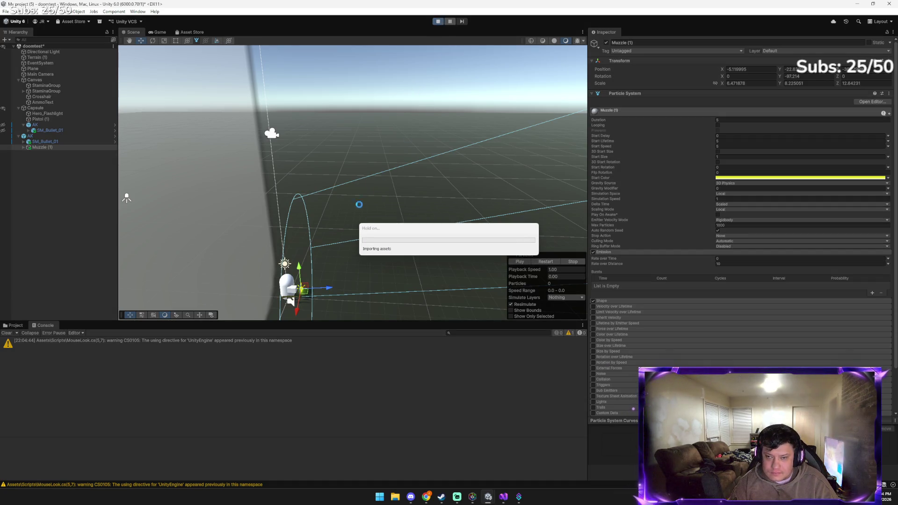
left_click(375, 212)
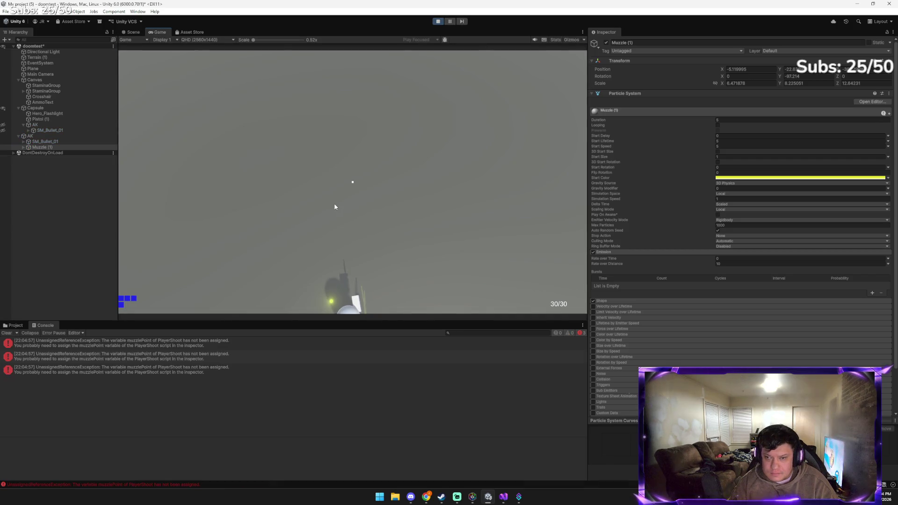
left_click(347, 201)
left_click(347, 201)
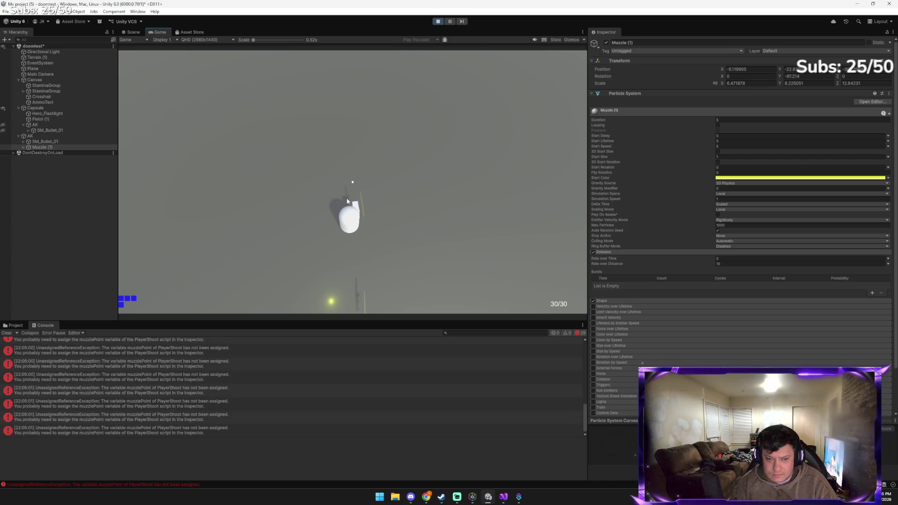
left_click(347, 201)
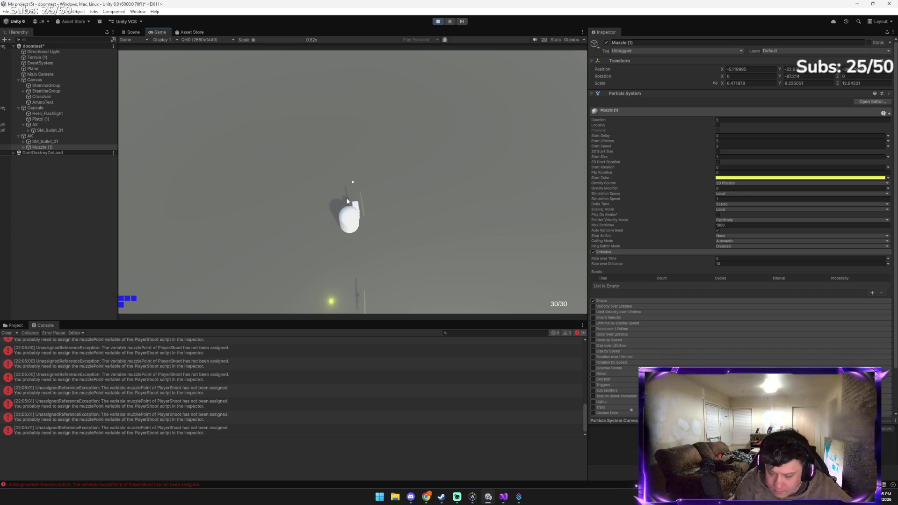
left_click(347, 202)
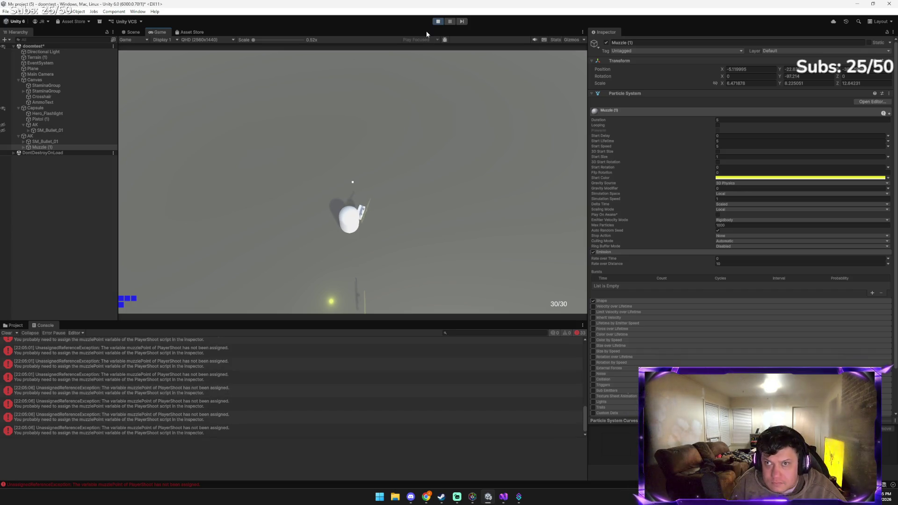
left_click(438, 21)
mouse_move(426, 496)
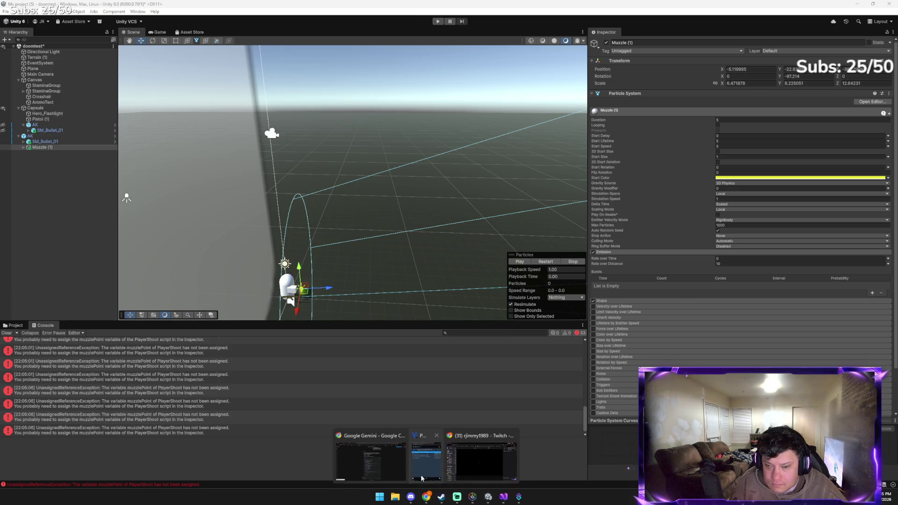
left_click(389, 468)
Send Gemini a screenshot asking 'why is it muzzlepoint should i change the name?'
key("ctrl+v")
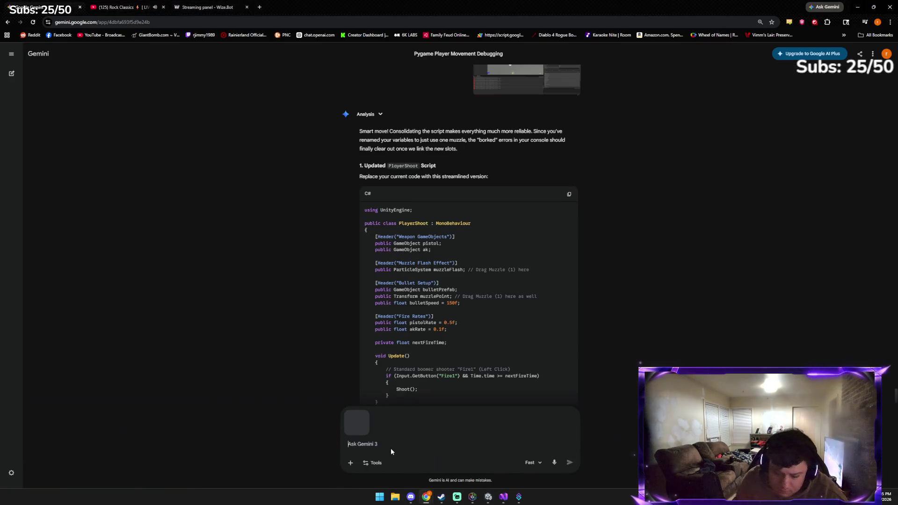
type("why is it m")
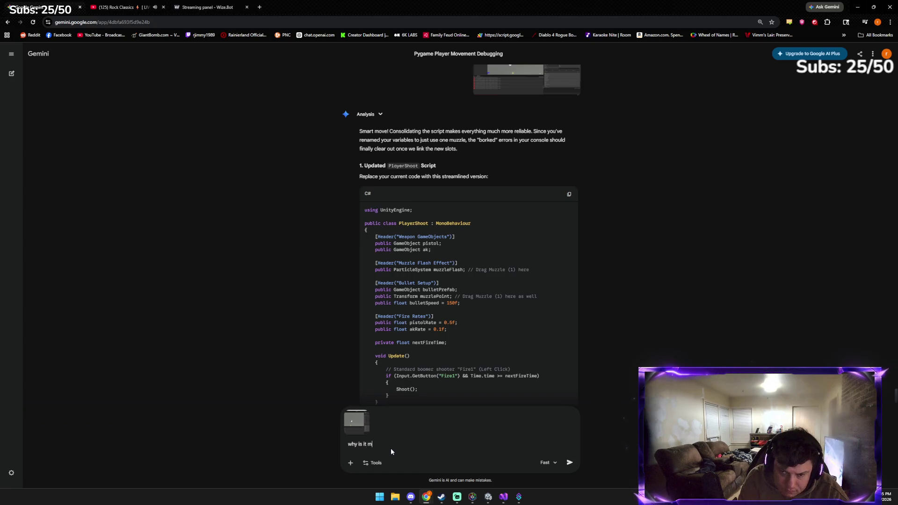
type("uzzlepoint sh")
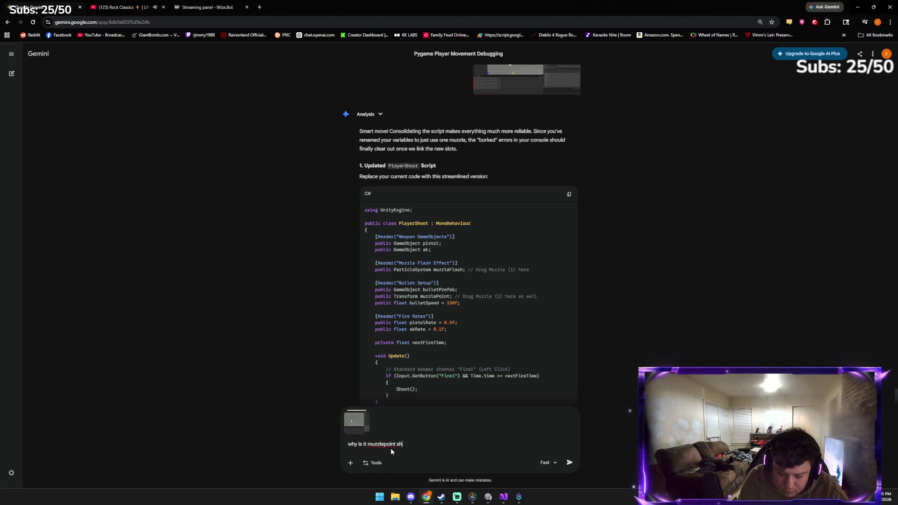
type("ould i change the")
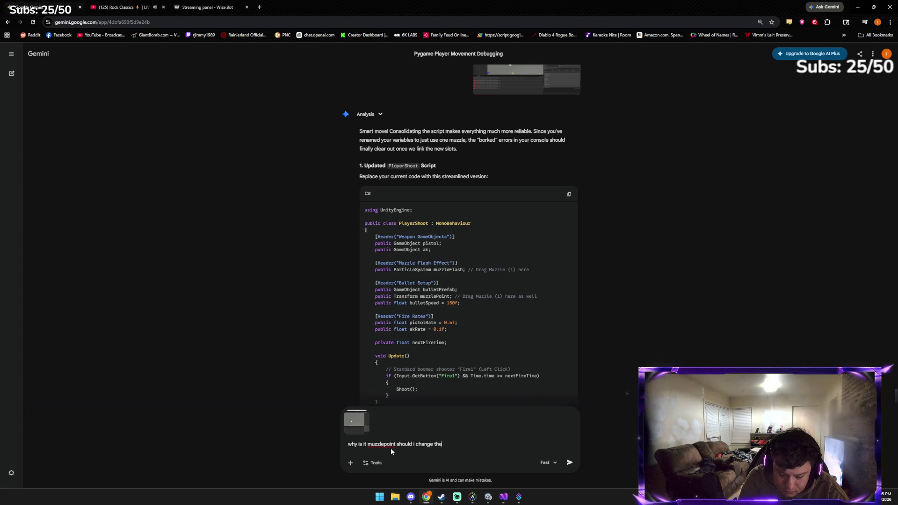
type(" name?")
key("Return")
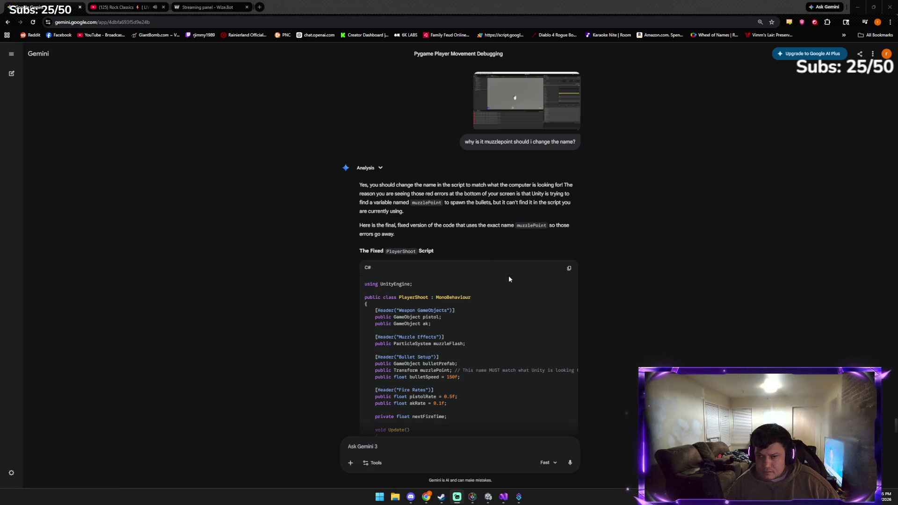
Copy Gemini's fixed PlayerShoot script and select all the existing code in Visual Studio
left_click(569, 269)
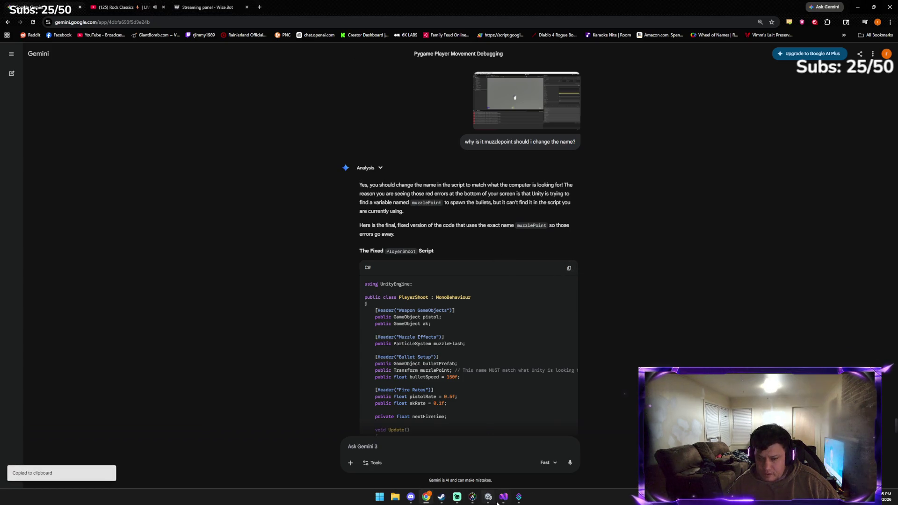
mouse_move(426, 497)
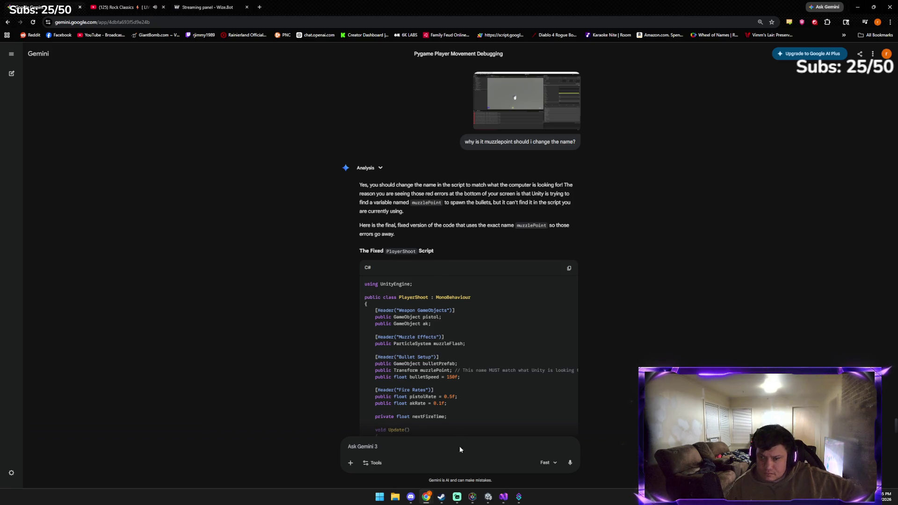
left_click(498, 501)
key("ctrl+a")
Paste Gemini's fixed 46-line script over PlayerShoot.cs and return to Unity
key("ctrl+v")
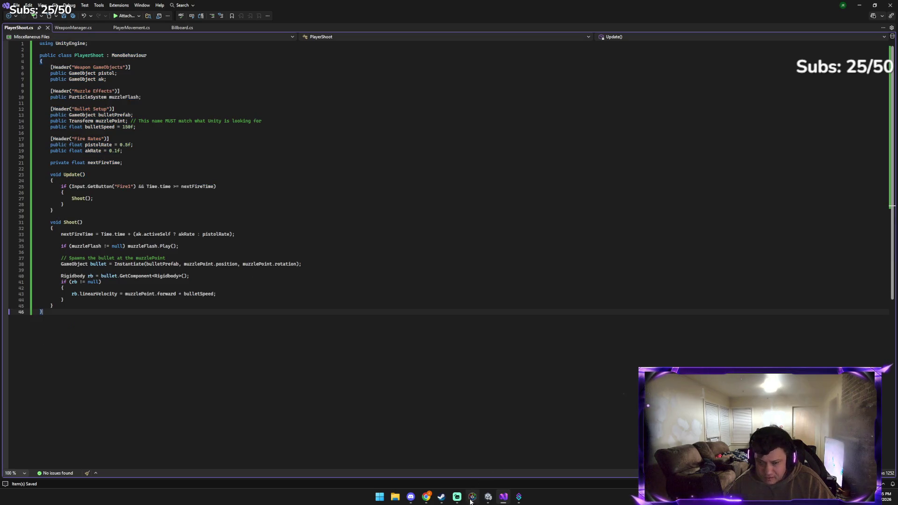
left_click(471, 499)
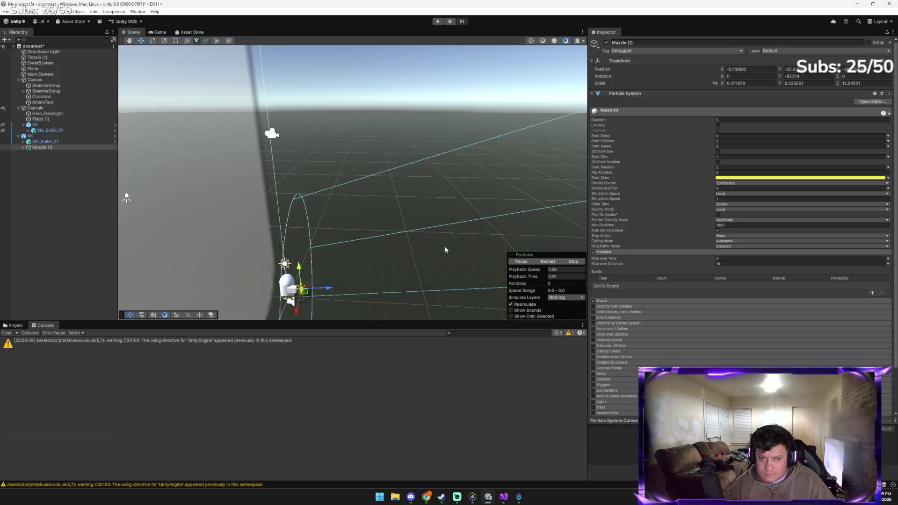
Retest firing while turning the player, stop play mode, and right-click Muzzle (1) in the Hierarchy
left_click(436, 22)
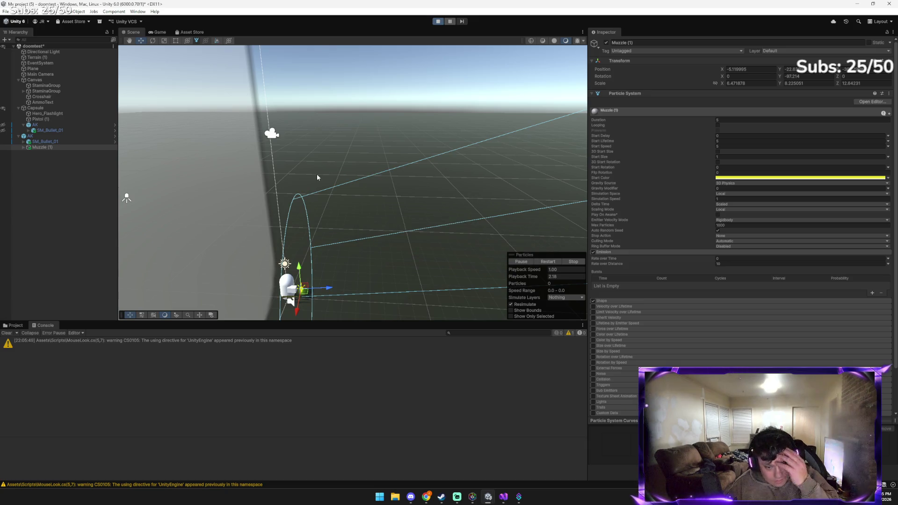
left_click(358, 151)
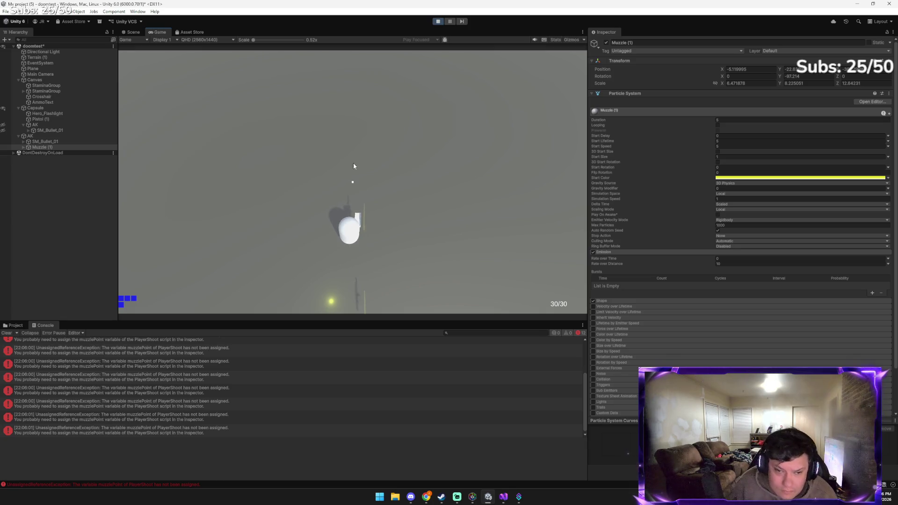
left_click_drag(360, 179, 224, 193)
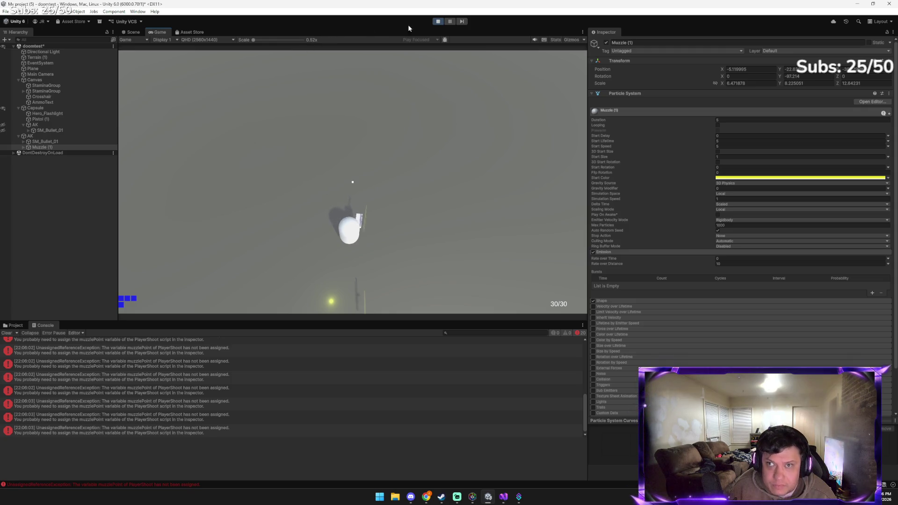
left_click(438, 21)
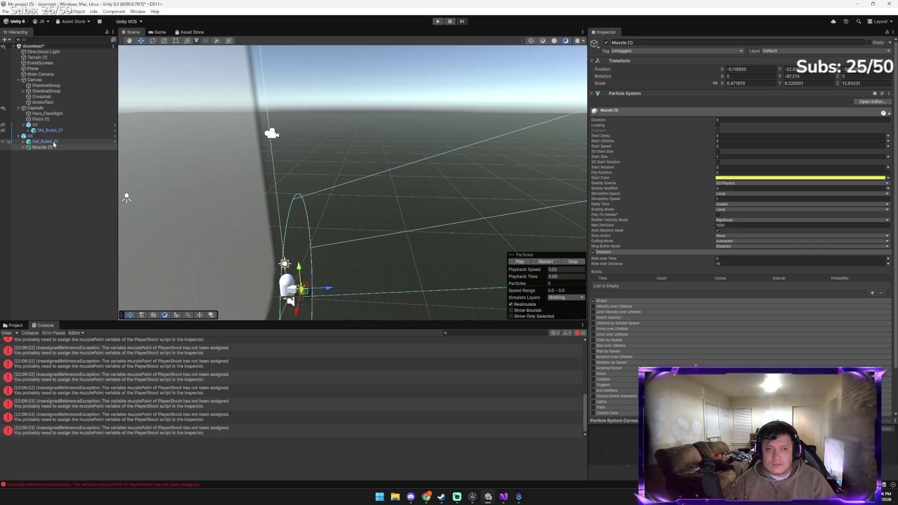
right_click(56, 147)
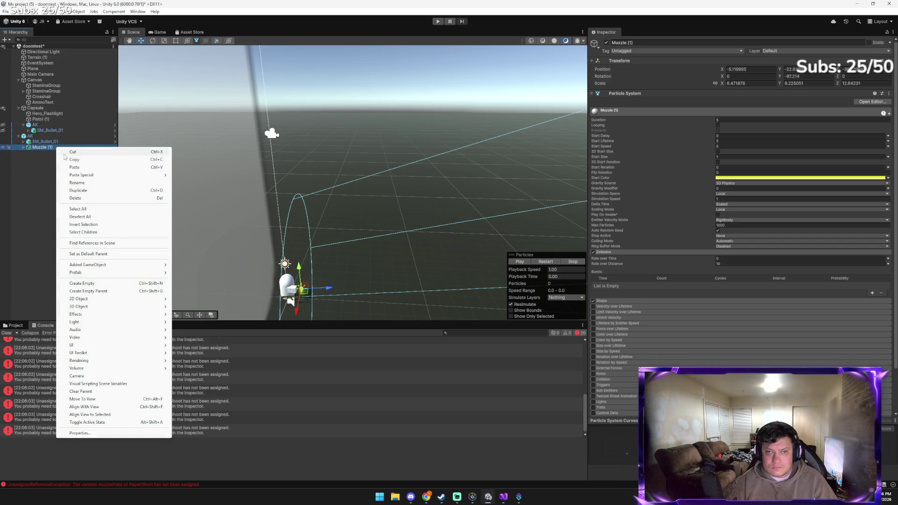
Rename the Muzzle (1) object to muzzlePoint
left_click(84, 185)
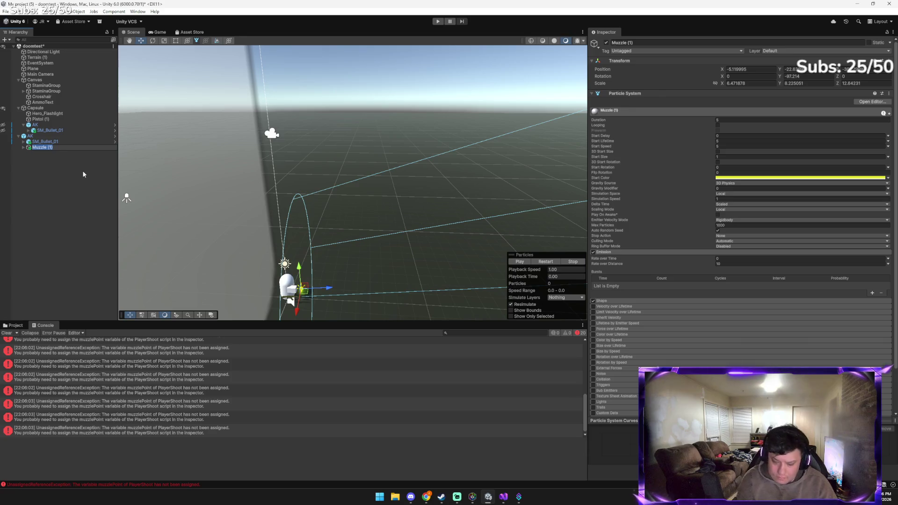
type("muzz")
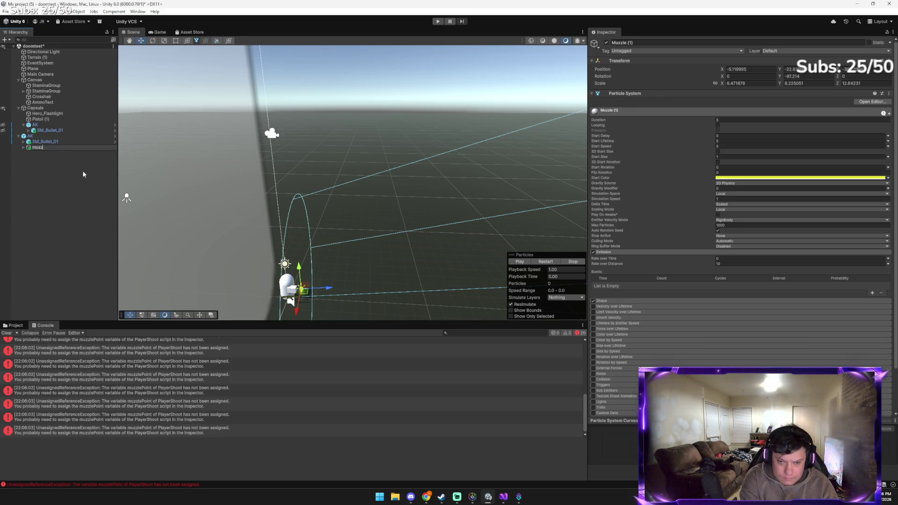
type("lePoint")
key("Return")
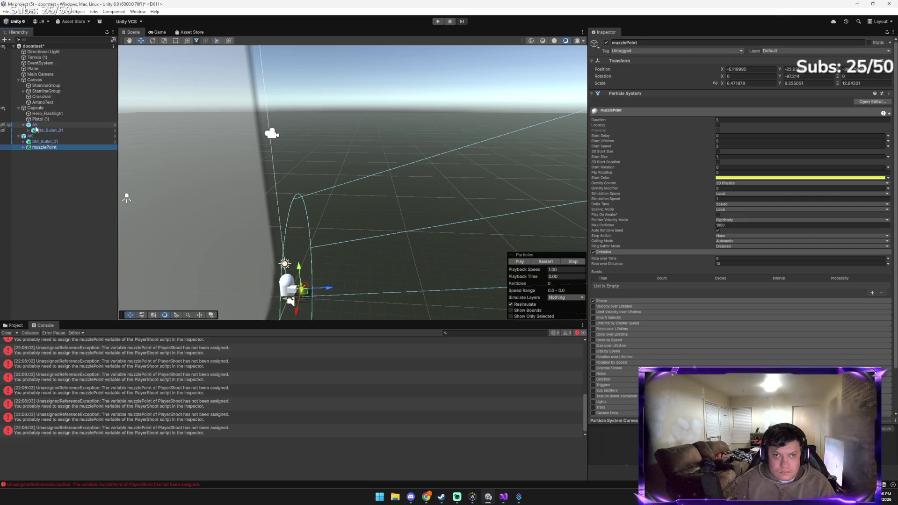
Inspect Pistol (1) and the Capsule's Player Shoot component, then start play mode
left_click(28, 131)
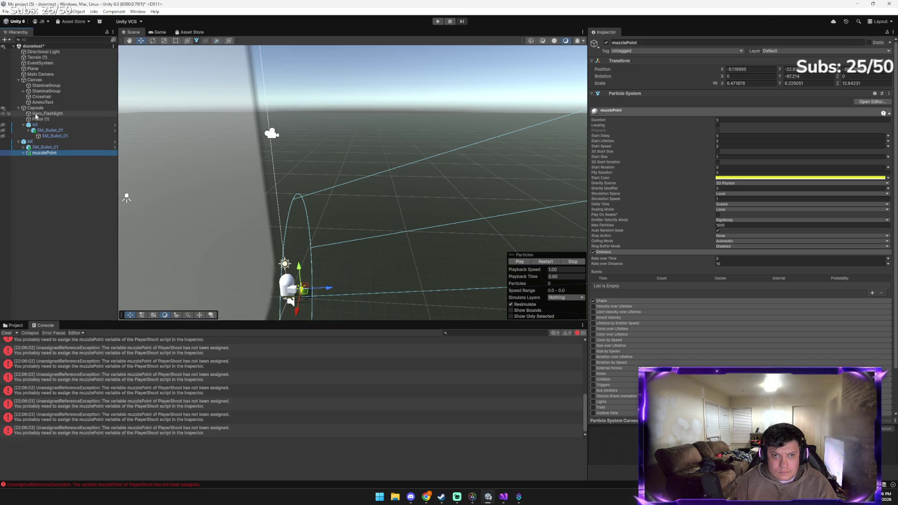
left_click(36, 119)
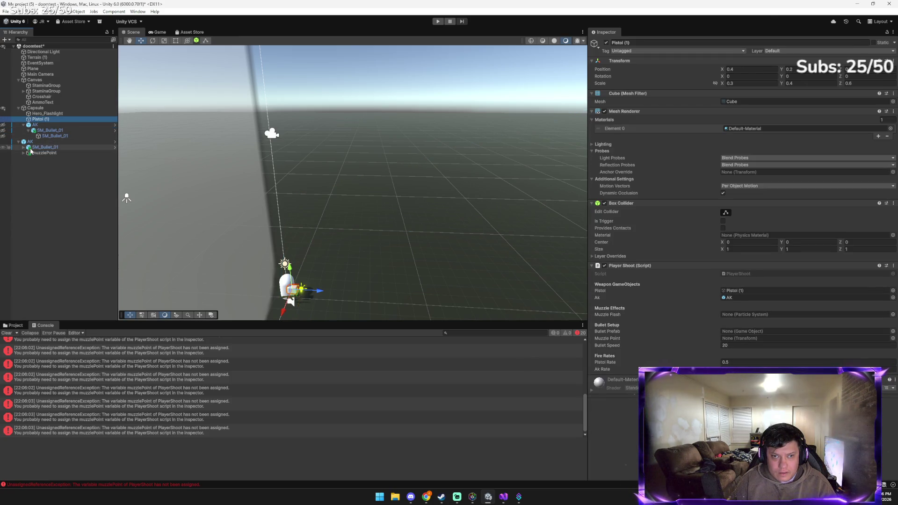
left_click(36, 108)
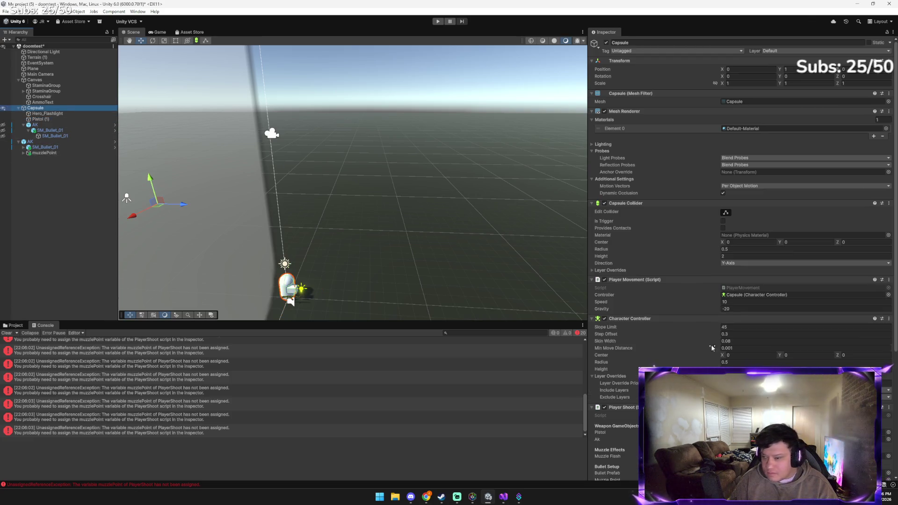
scroll(646, 317, "down", 3)
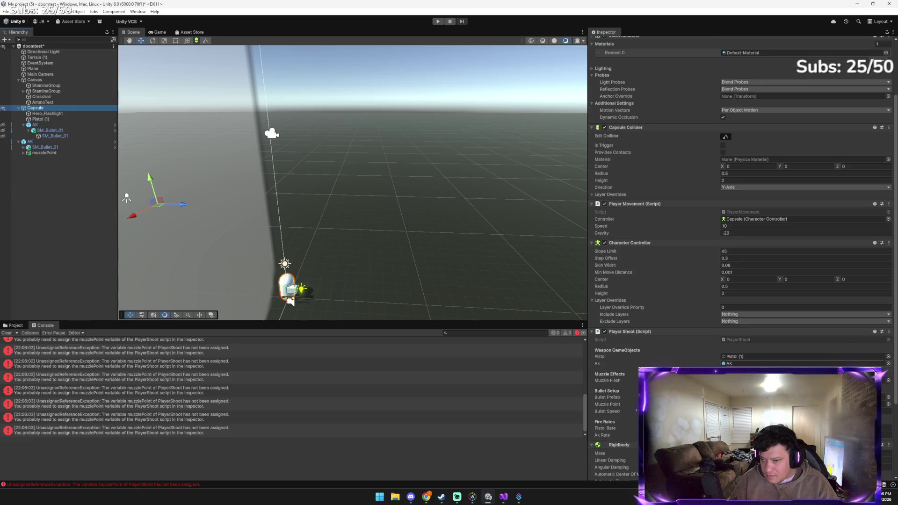
left_click(888, 380)
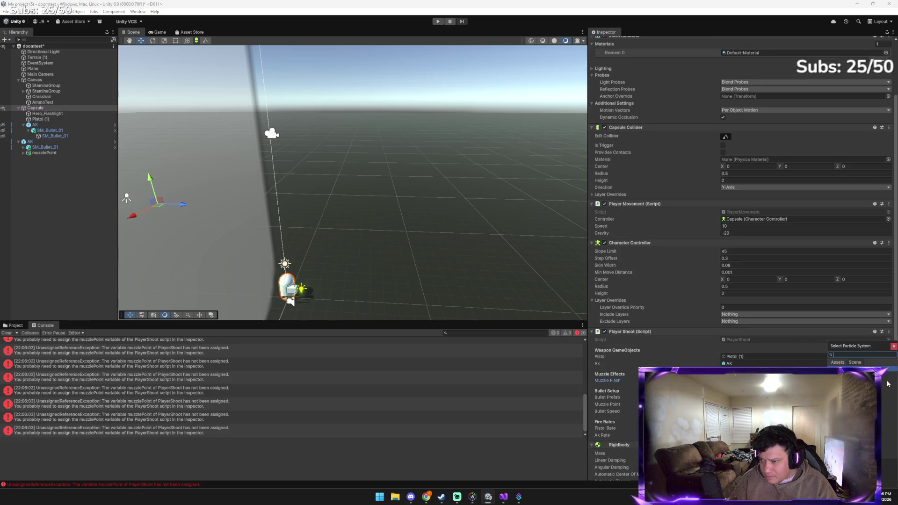
key("Escape")
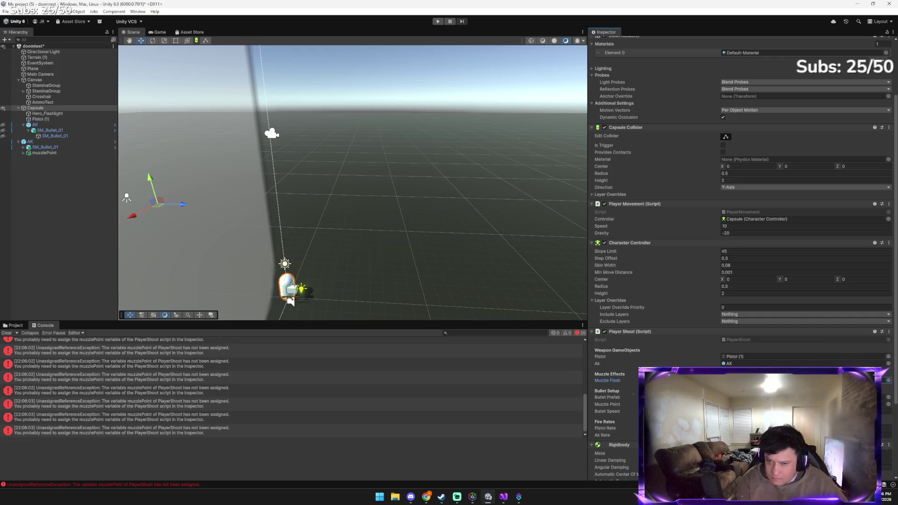
left_click(438, 21)
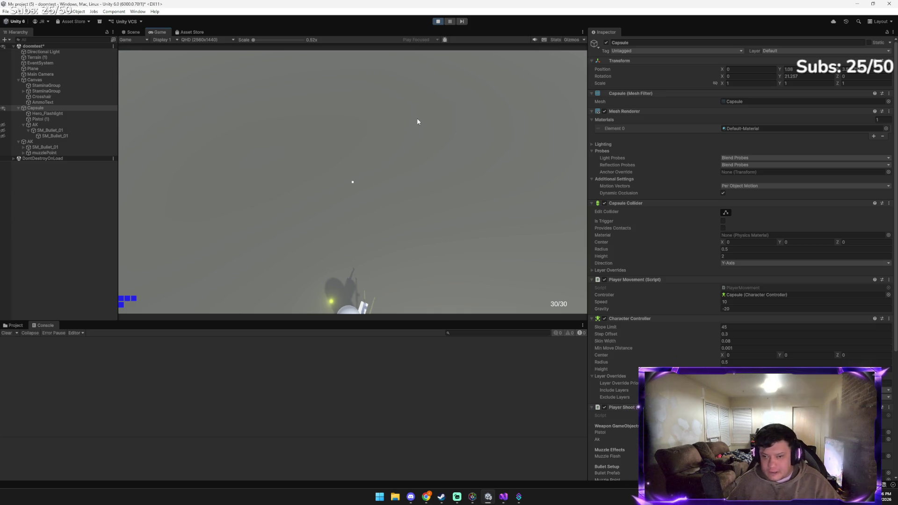
Fire three shots in the running game, then stop play mode and switch windows
left_click(417, 119)
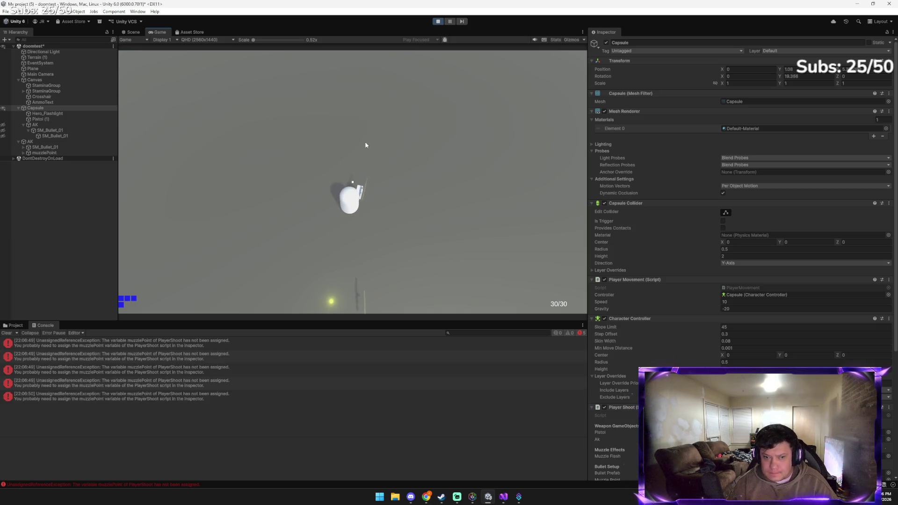
left_click(330, 147)
left_click(301, 141)
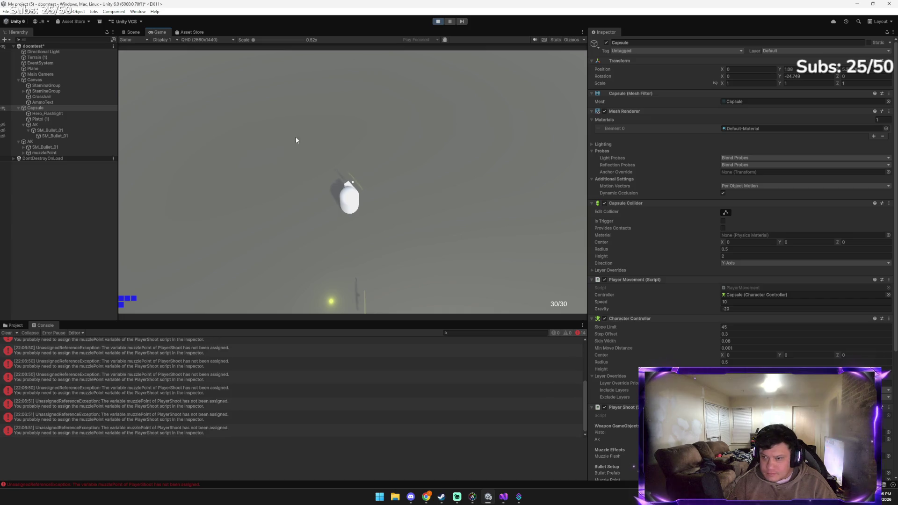
left_click(438, 21)
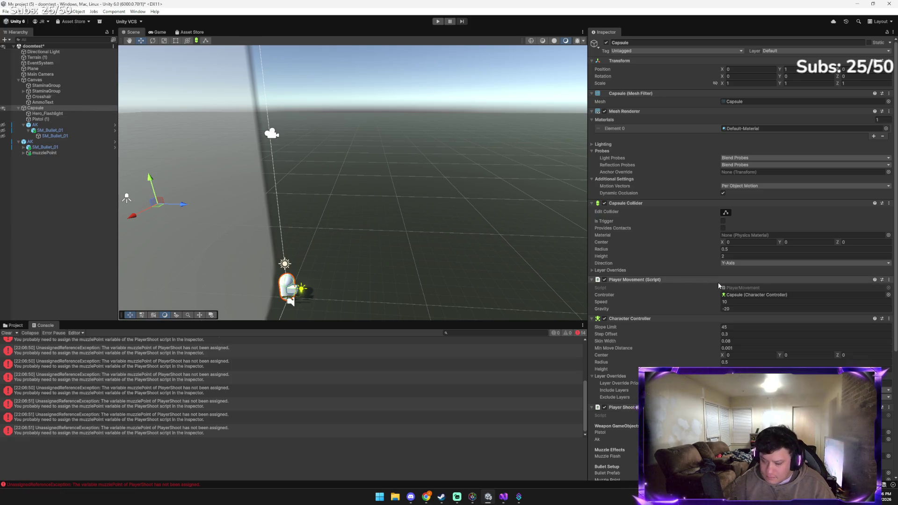
key("alt+Tab")
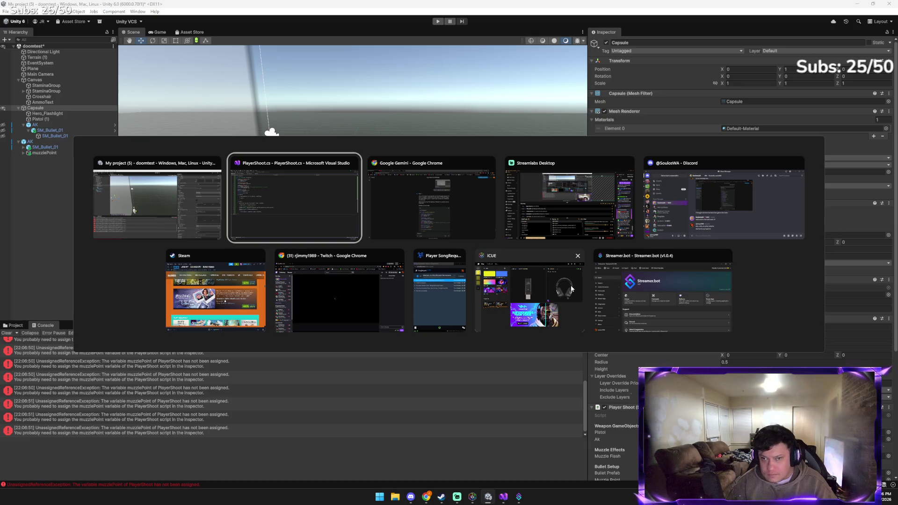
Send Gemini a screenshot asking 'its in there and why is he holding the ak :('
key("alt+Tab")
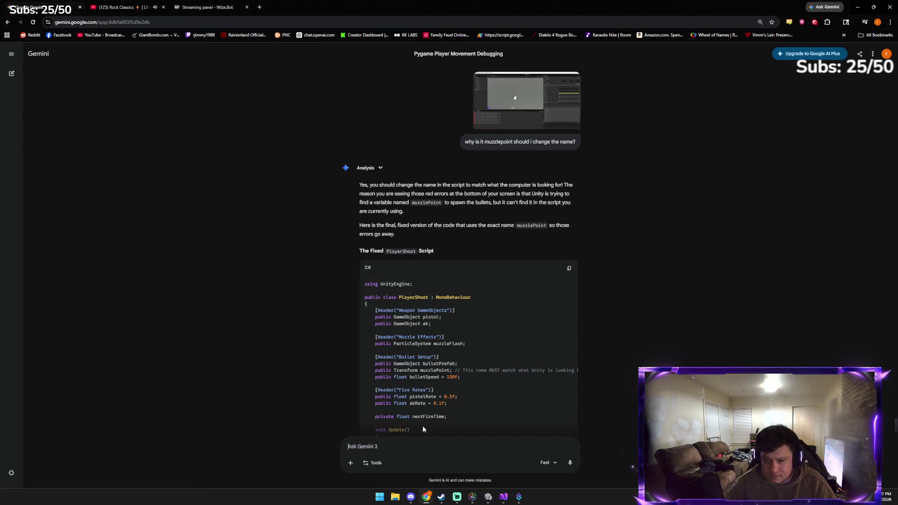
key("ctrl+v")
type("its in")
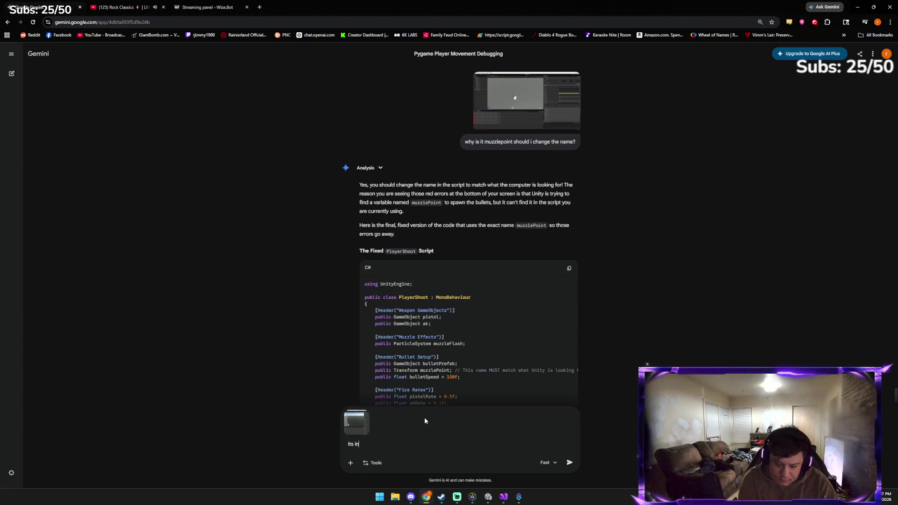
type(" there and why is he holding the ")
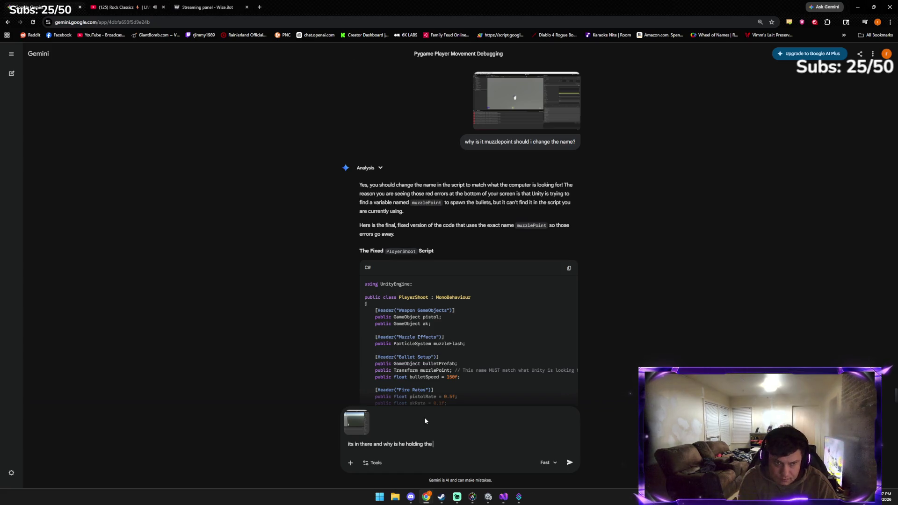
type("ak :(")
key("Return")
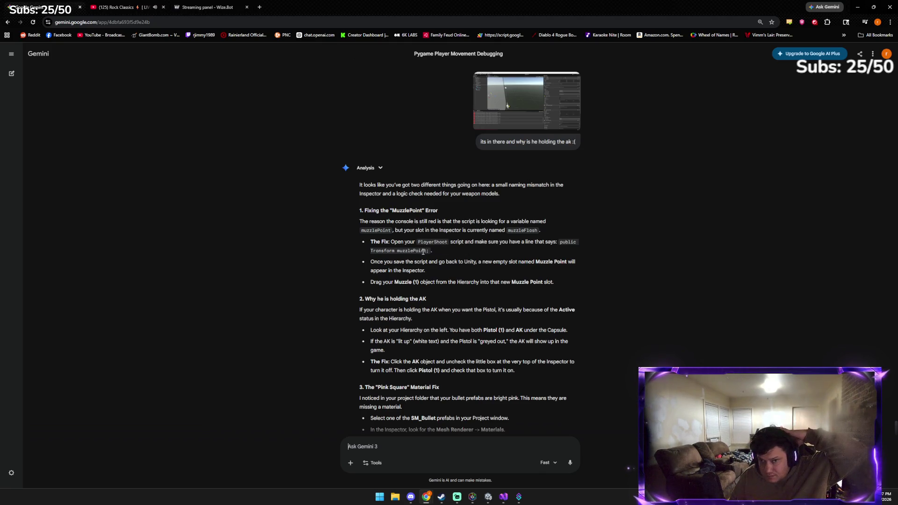
Copy Gemini's suggested public Transform muzzlePoint; line into PlayerShoot in Visual Studio
triple_click(581, 246)
left_click_drag(580, 243, 429, 252)
right_click(426, 251)
left_click(451, 264)
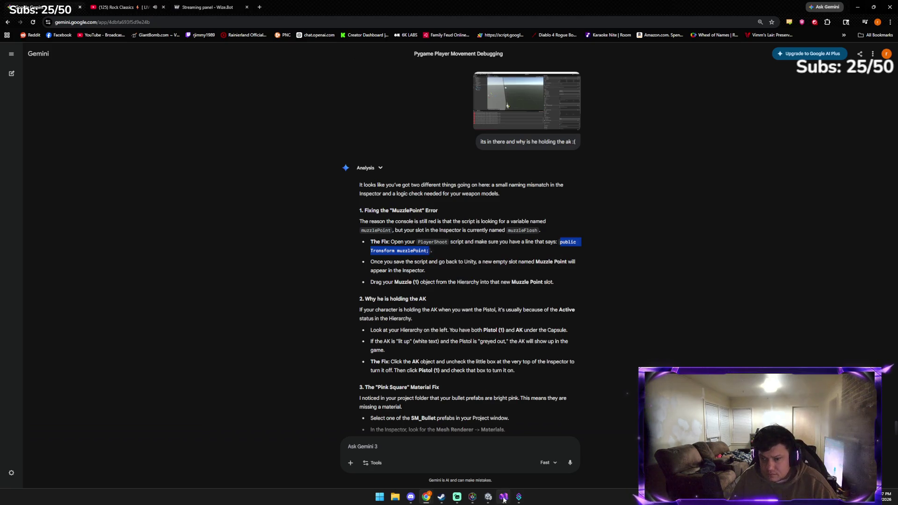
left_click(504, 500)
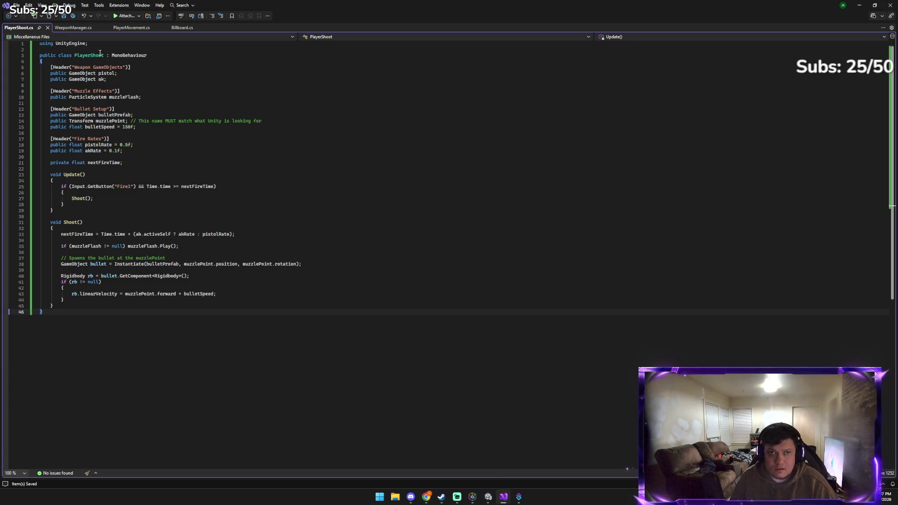
Paste public Transform muzzlePoint on a new line below the PlayerShoot class declaration, then switch to Unity
left_click(151, 55)
key("Return")
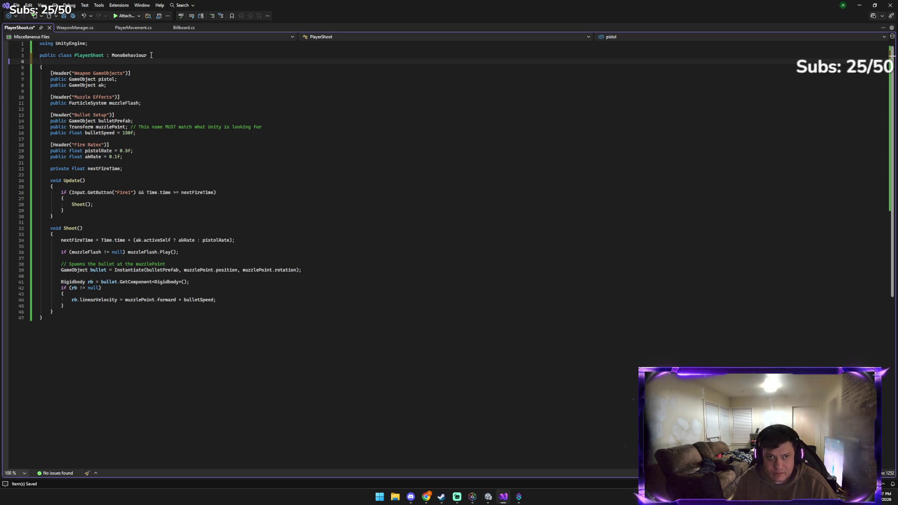
type("public Transform muzzlePoint;")
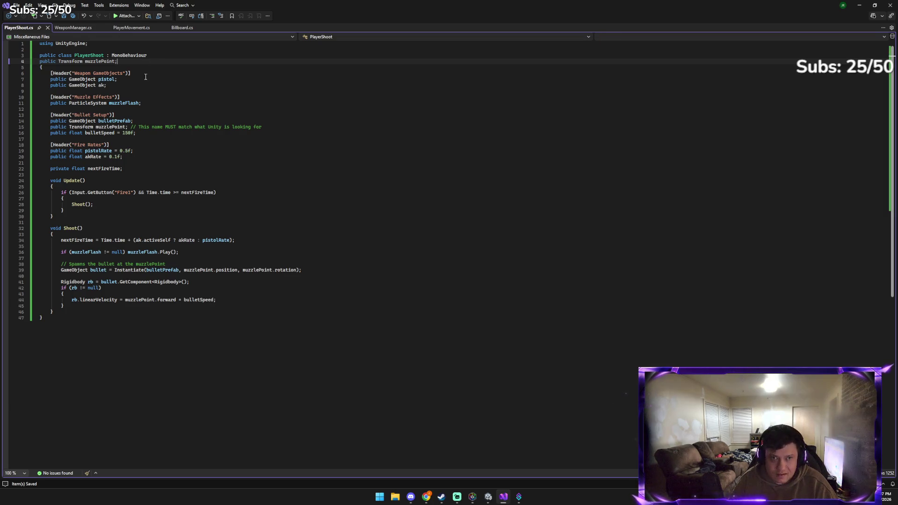
left_click(488, 498)
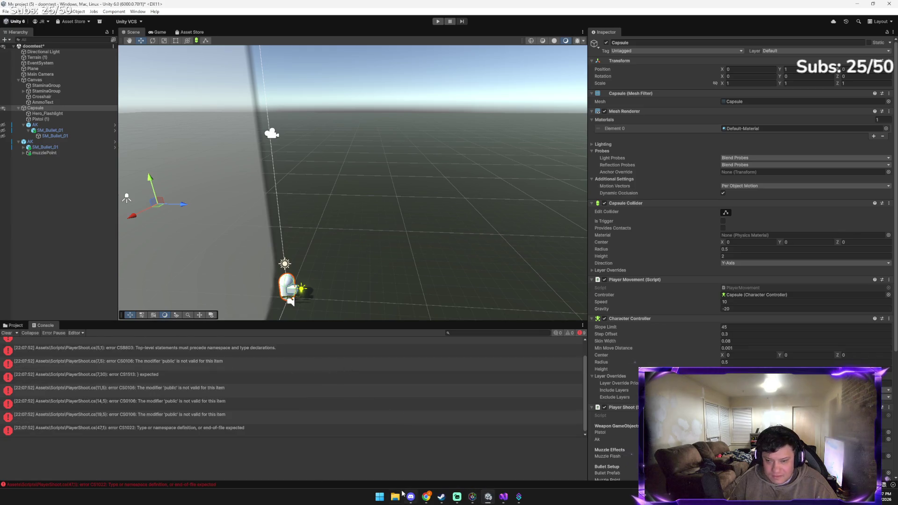
Check Unity's new compile errors, then go back through Visual Studio to the Gemini chat
left_click(504, 498)
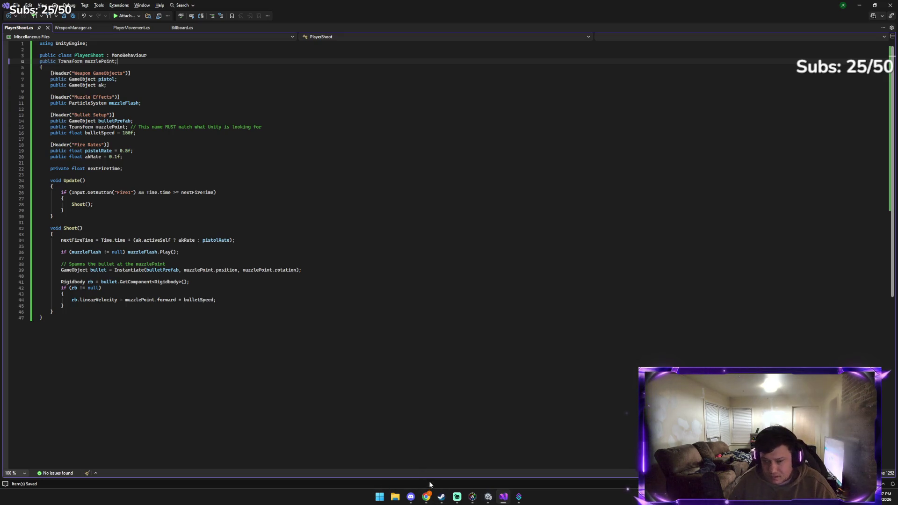
mouse_move(426, 497)
left_click(406, 474)
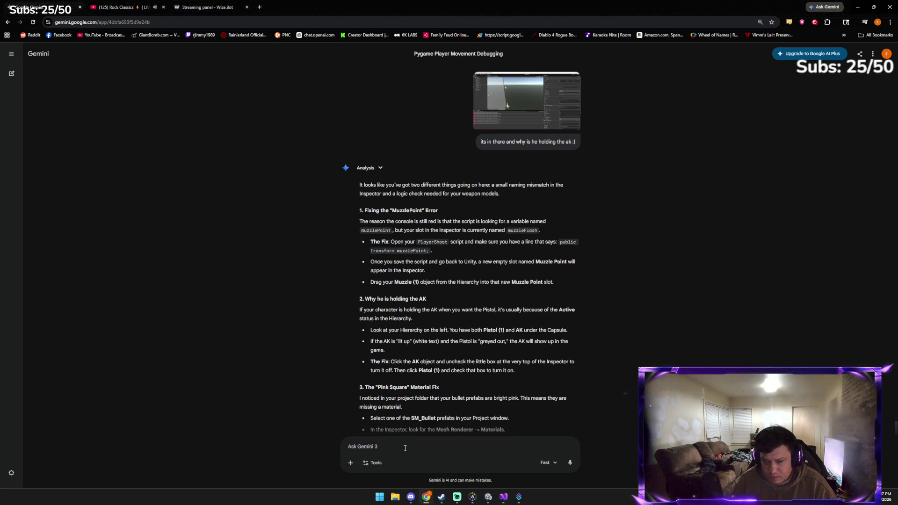
Send Gemini a screenshot of the edited PlayerShoot script to get advice on the empty Muzzle Point slot
key("ctrl+v")
key("Return")
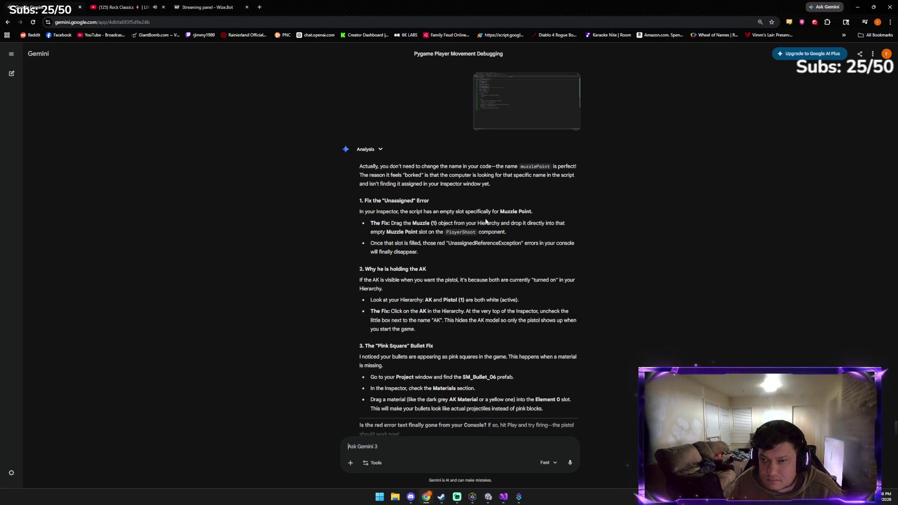
left_click(488, 498)
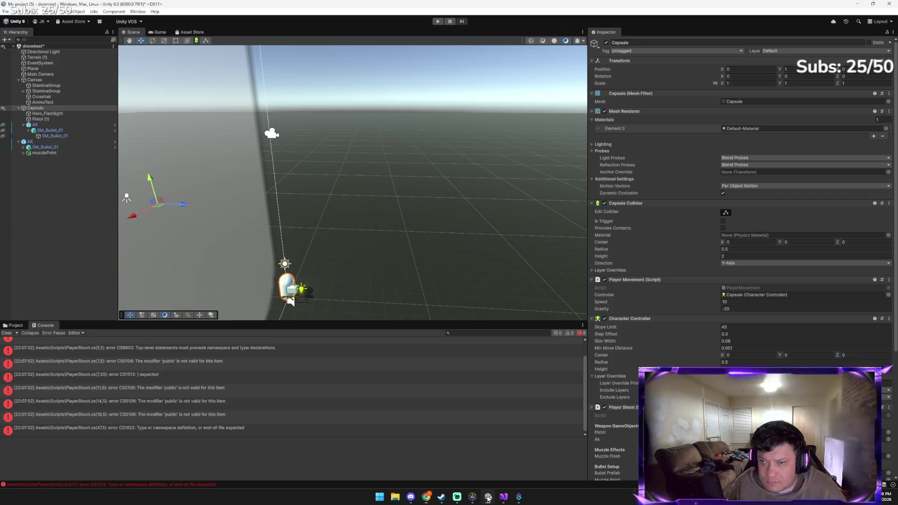
Review the Capsule's Player Shoot fields and the muzzlePoint object, then return to Gemini's advice
scroll(628, 423, "down", 3)
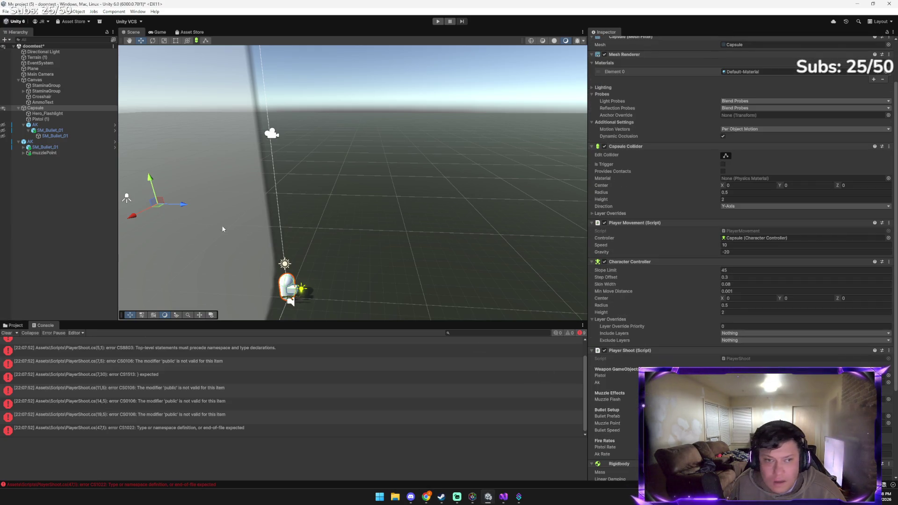
left_click(47, 153)
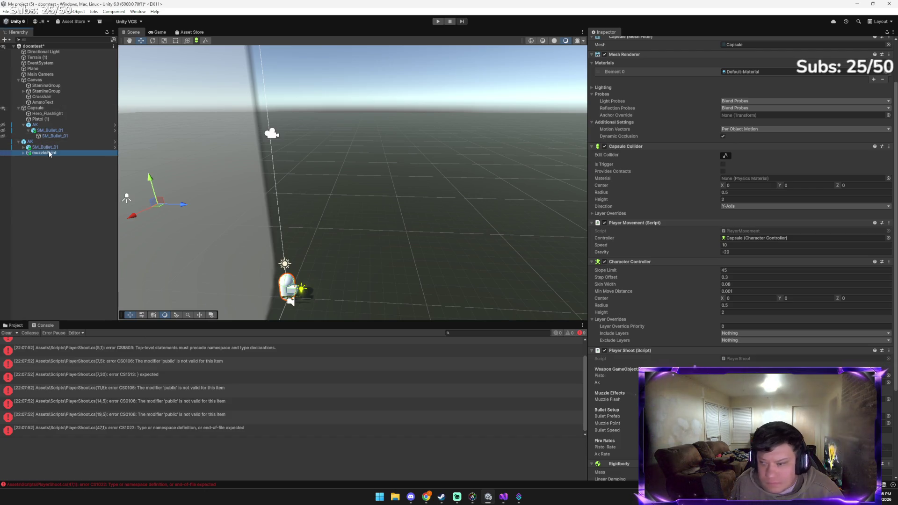
left_click(287, 286)
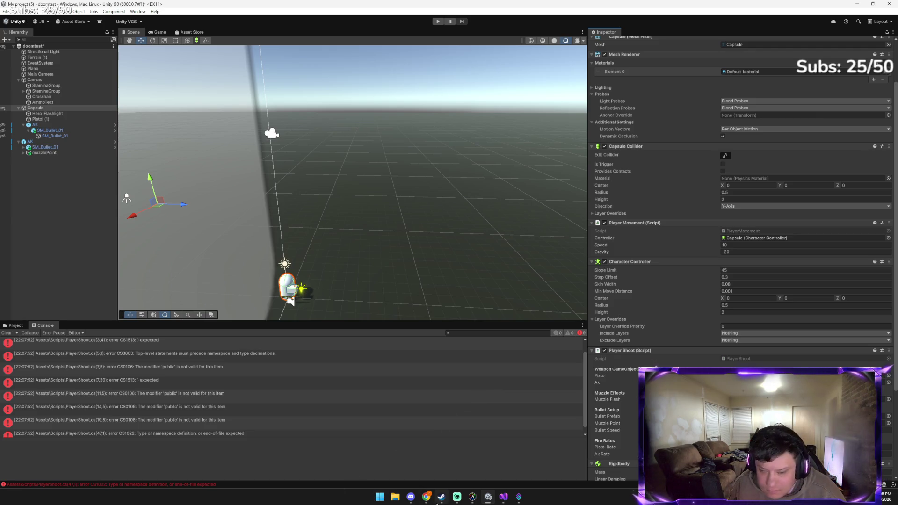
mouse_move(426, 497)
left_click(379, 460)
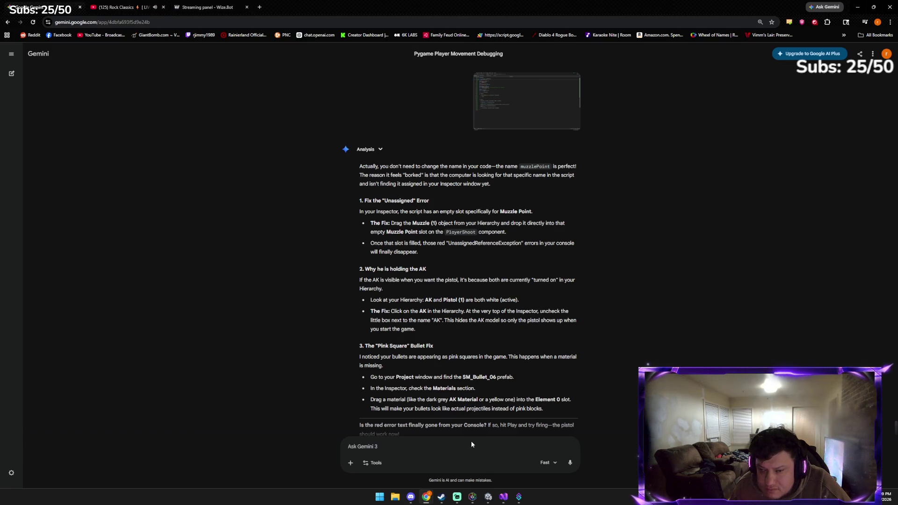
Deactivate the AK weapon object in the Inspector so only the pistol remains
left_click(488, 497)
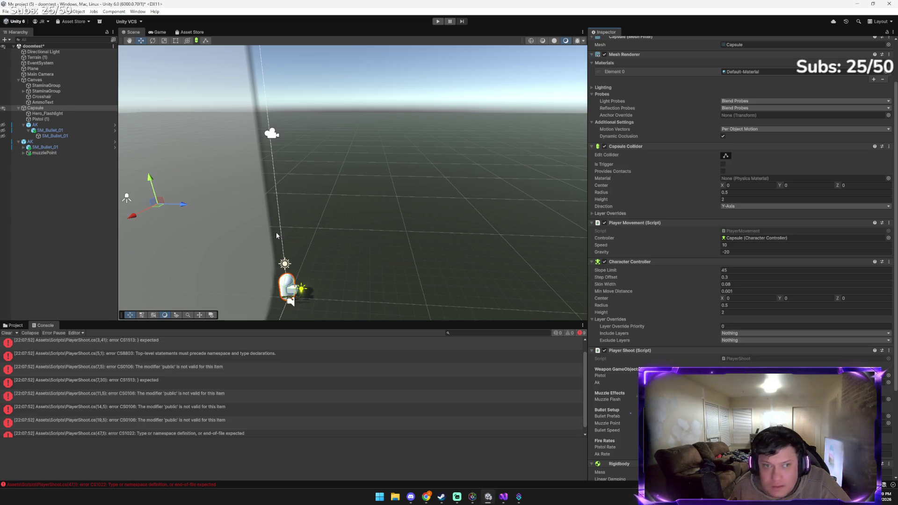
left_click(40, 142)
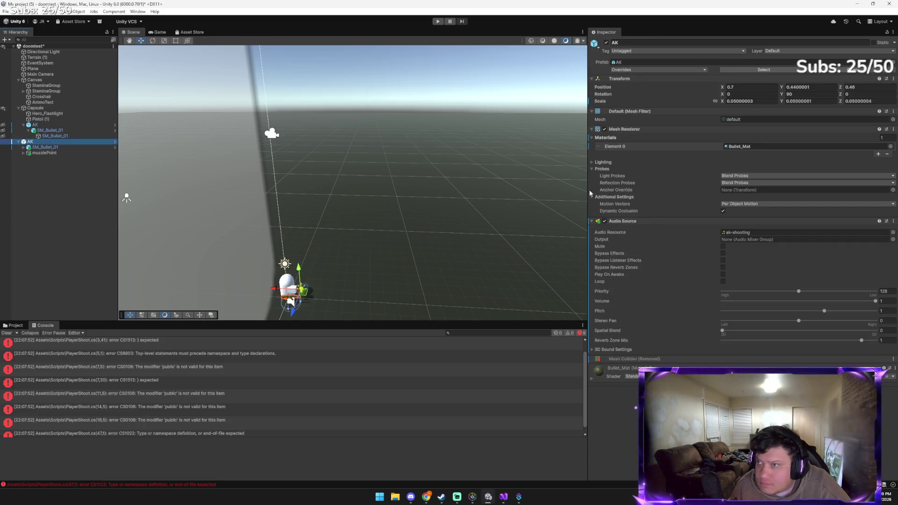
left_click(58, 108)
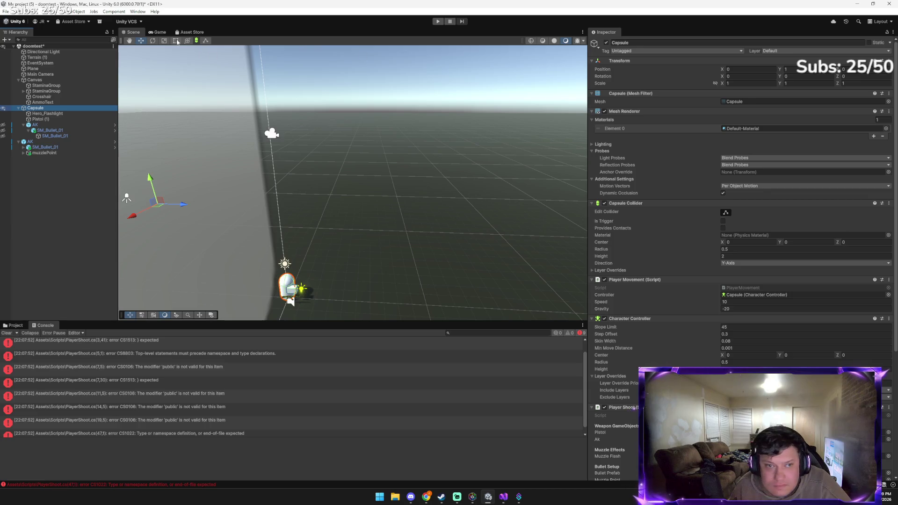
left_click(35, 125)
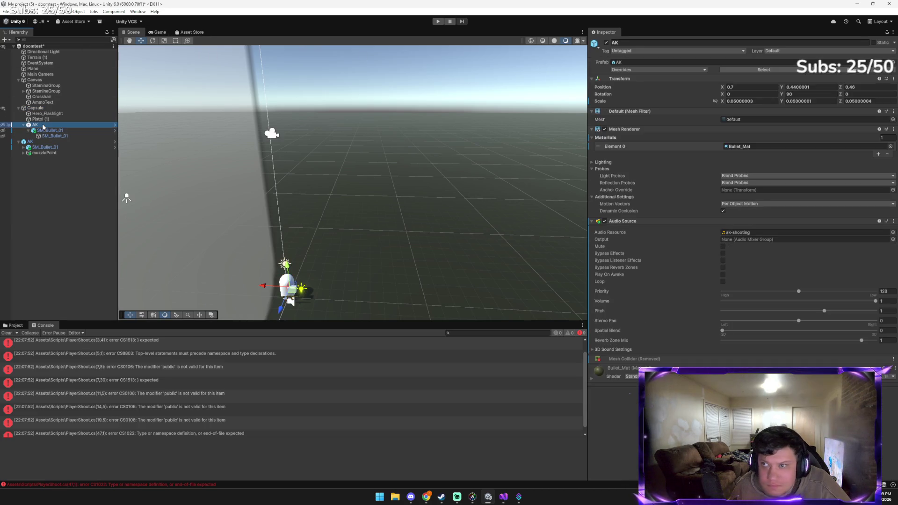
left_click(607, 43)
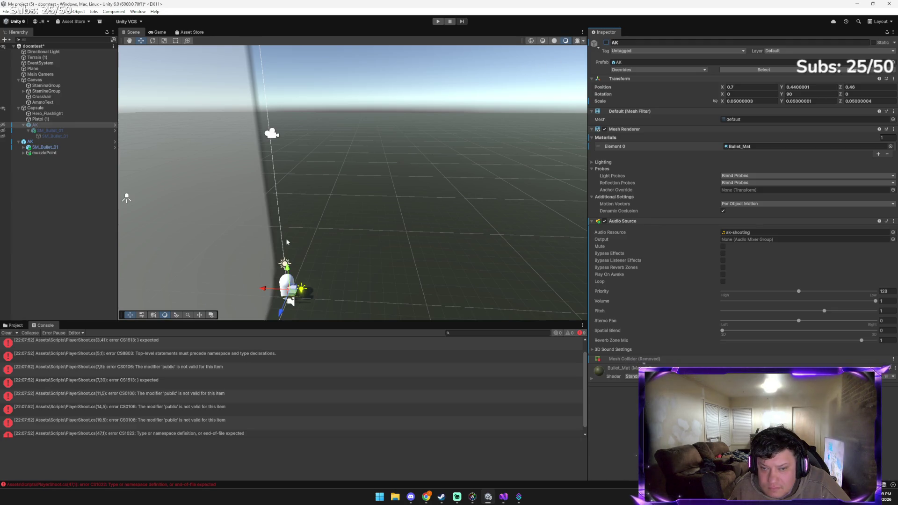
Attempt a play-test, which compiler errors block, and bring PlayerShoot.cs forward in Visual Studio
left_click(171, 198)
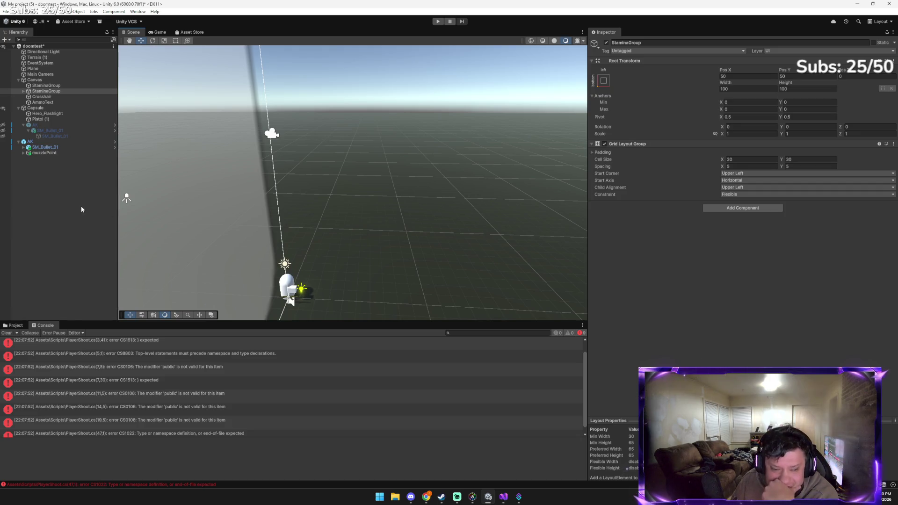
left_click(437, 22)
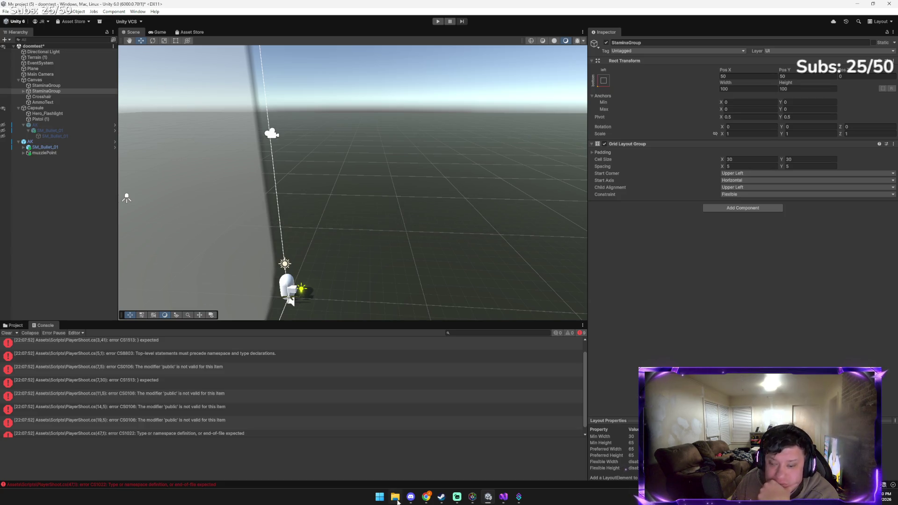
left_click(509, 499)
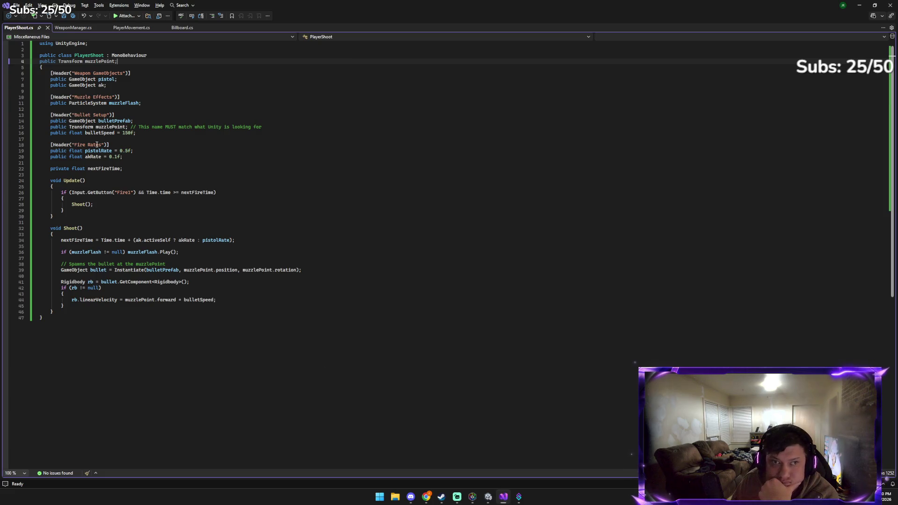
Save PlayerShoot.cs with an added blank line and retry Play, still blocked by compile errors
key("Return")
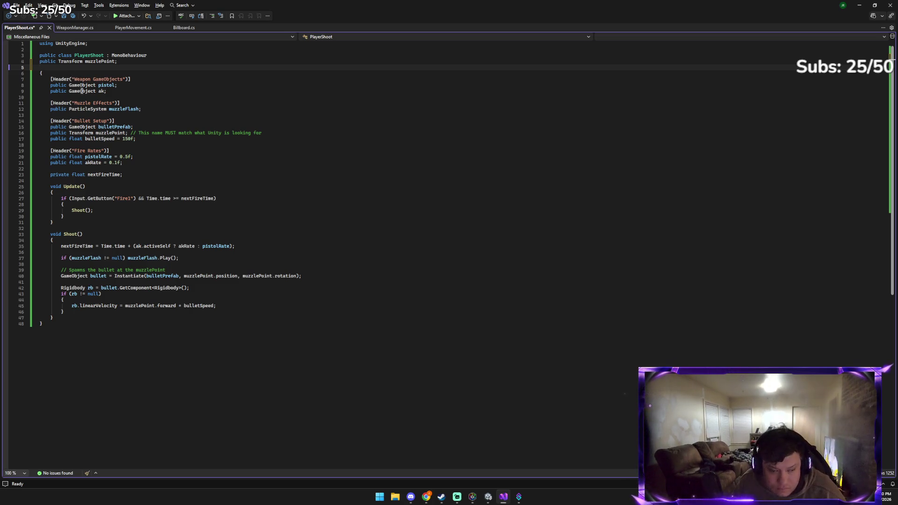
key("ctrl+s")
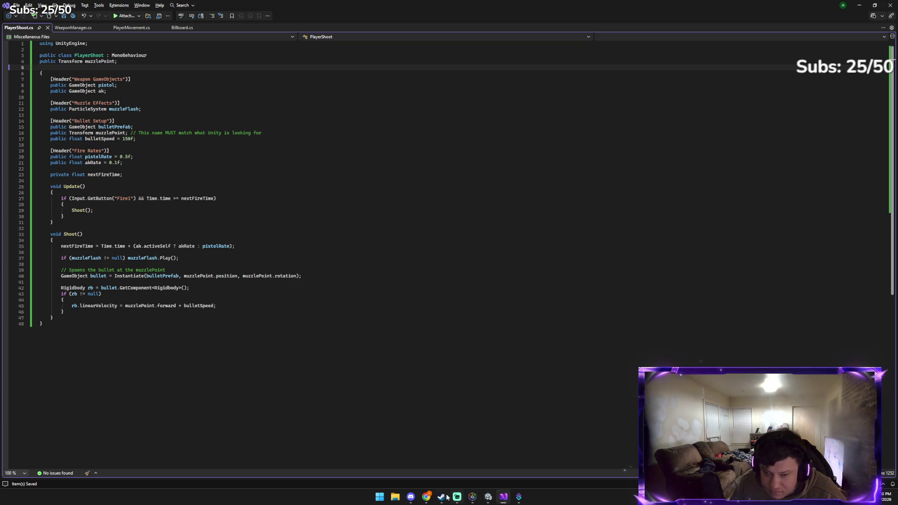
left_click(487, 498)
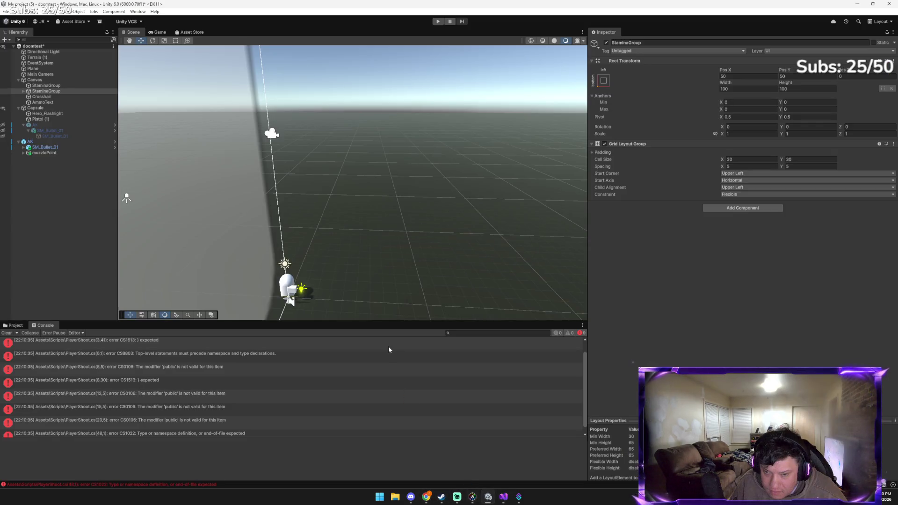
left_click(437, 22)
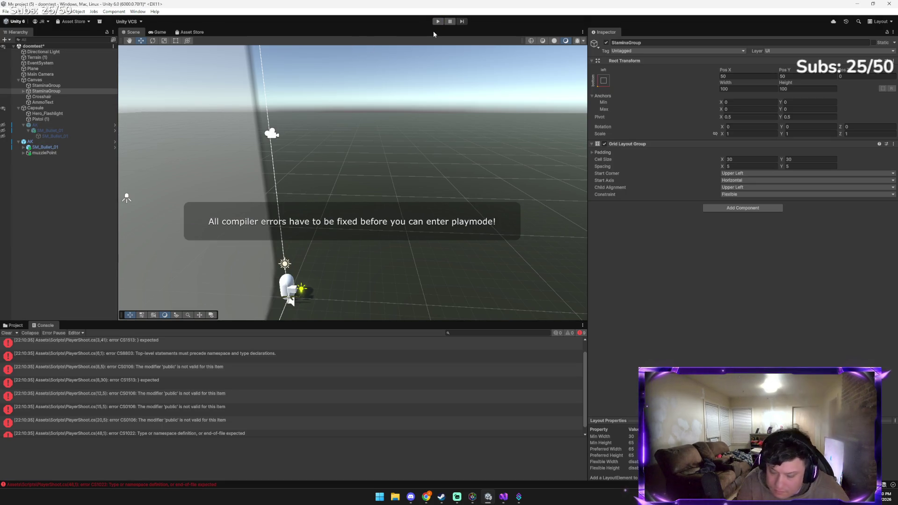
Paste a screenshot of the compiler errors into the Gemini prompt
key("alt+Tab")
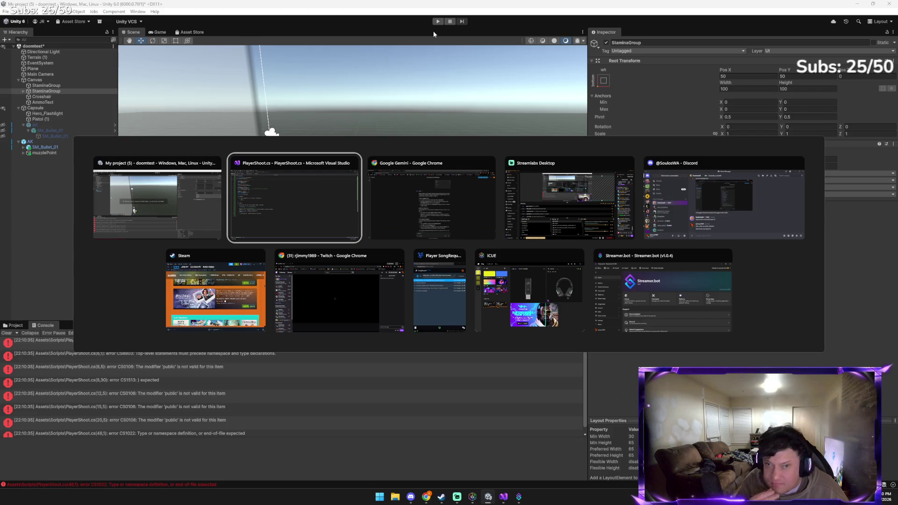
left_click(430, 234)
key("ctrl+v")
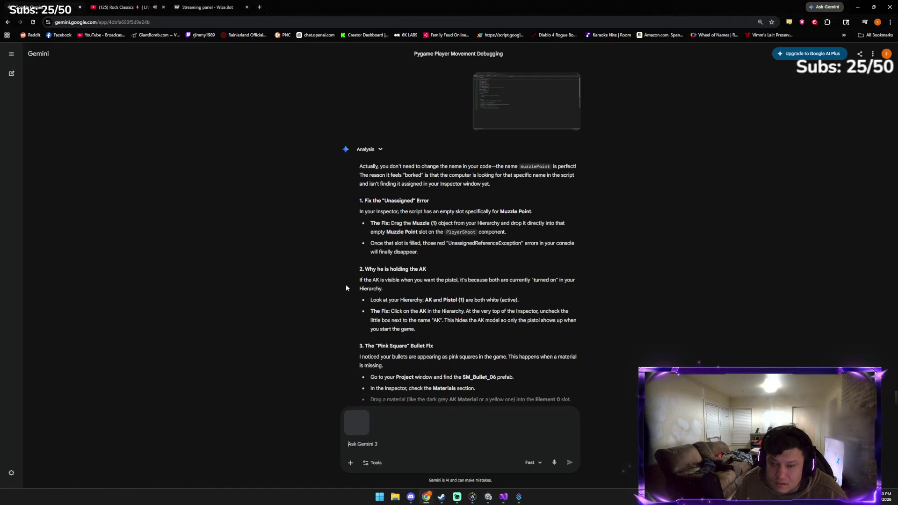
Send the error screenshot and copy Gemini's corrected PlayerShoot code with variables inside the class
key("Return")
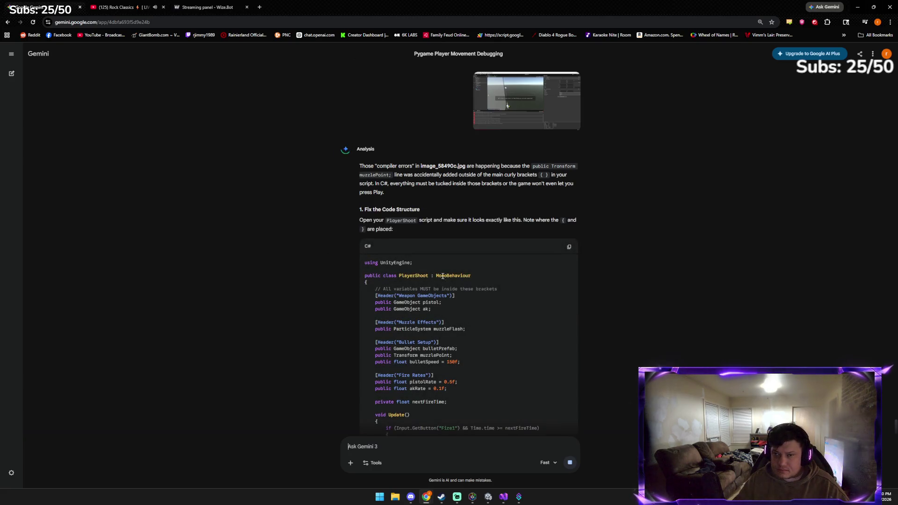
left_click(568, 248)
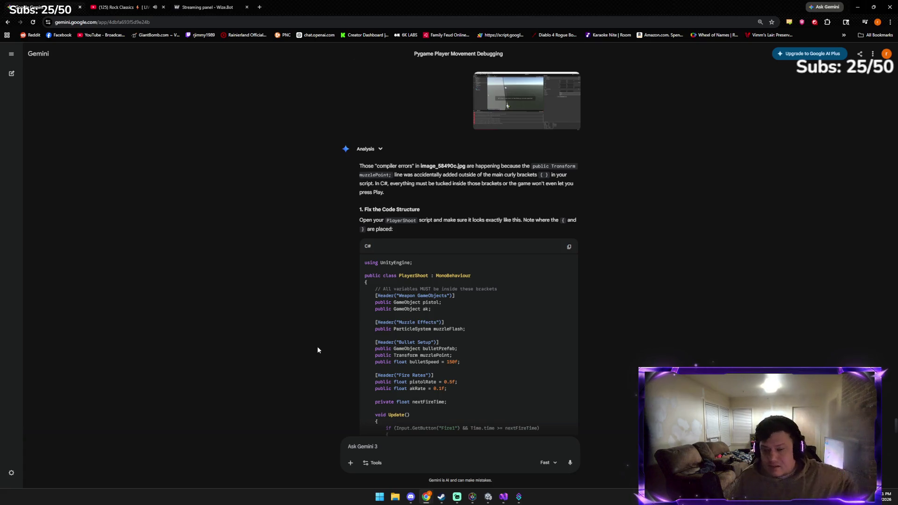
left_click(502, 496)
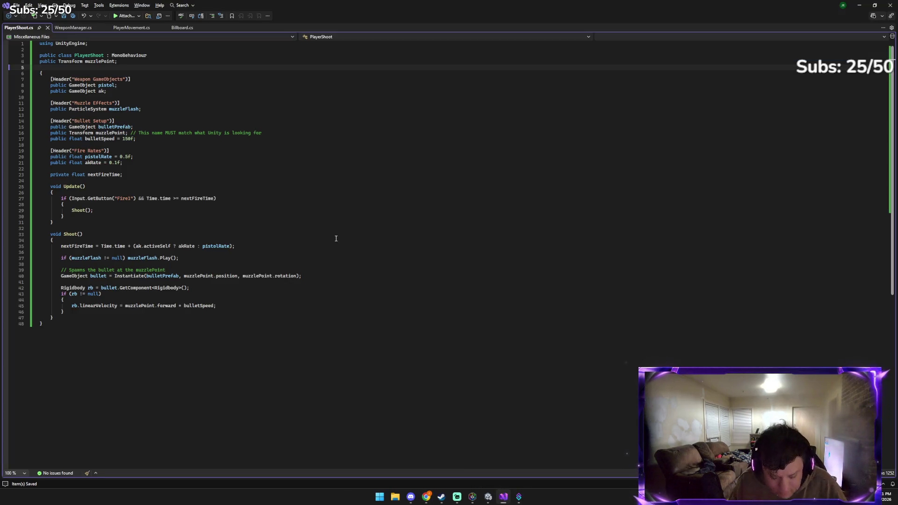
Replace the entire PlayerShoot.cs contents with Gemini's corrected 46-line script
key("ctrl+a")
key("ctrl+v")
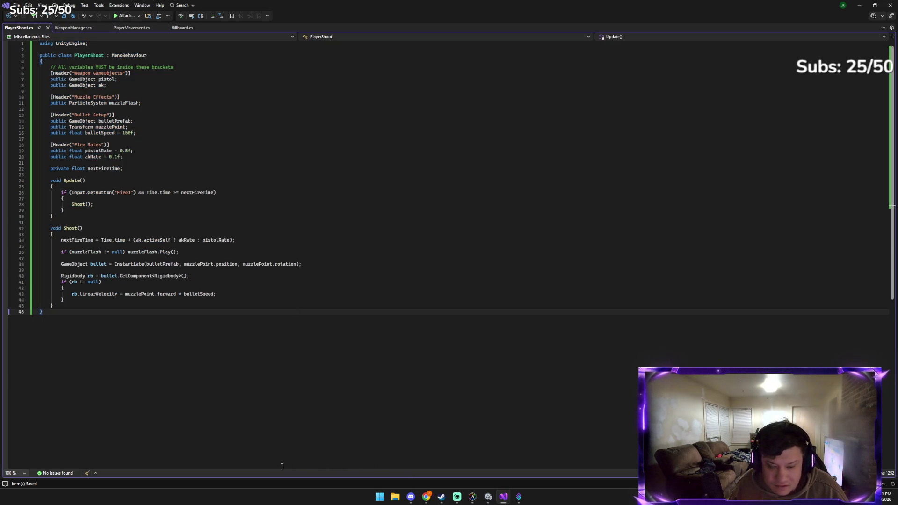
mouse_move(425, 498)
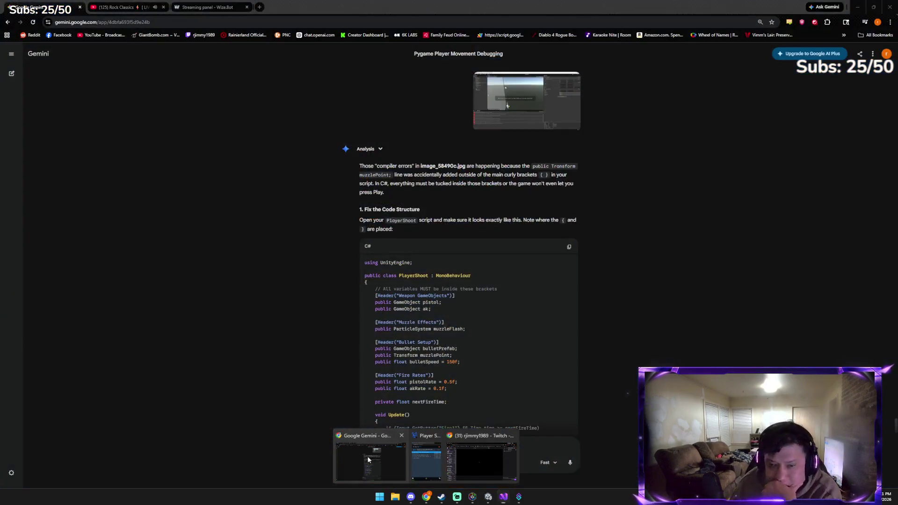
left_click(367, 459)
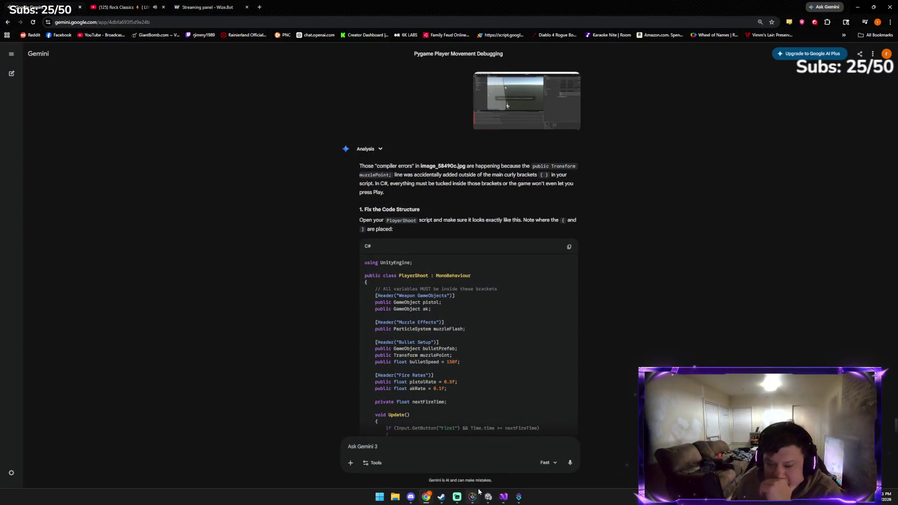
left_click(487, 501)
Enter play mode and fire a series of test shots around the Game view
mouse_move(472, 498)
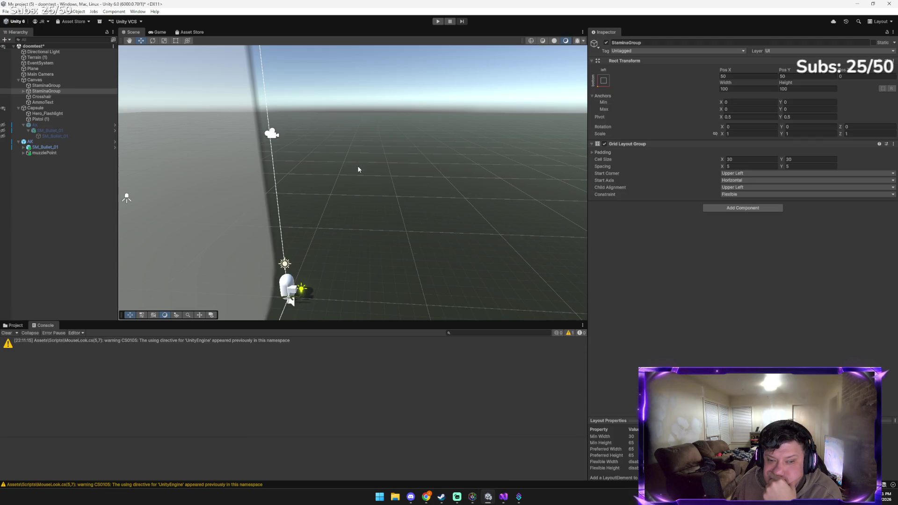
left_click(440, 23)
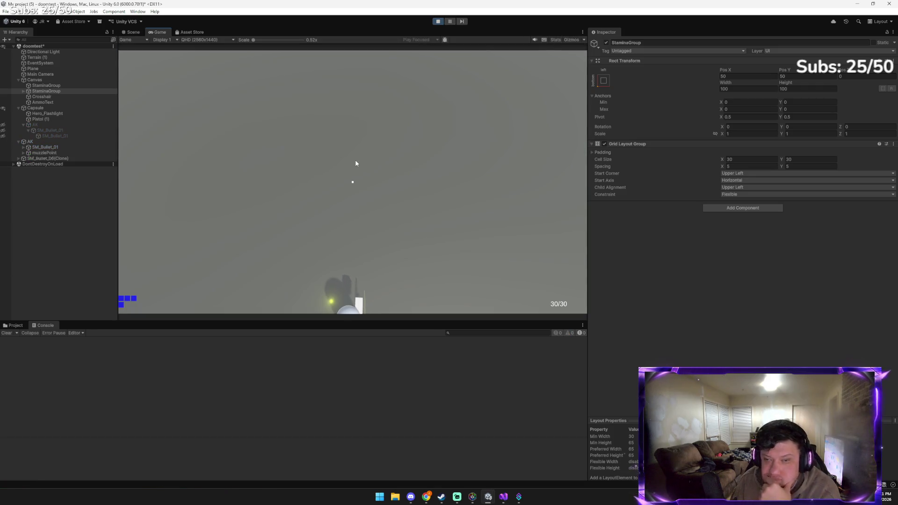
left_click(355, 163)
left_click(333, 168)
left_click(323, 179)
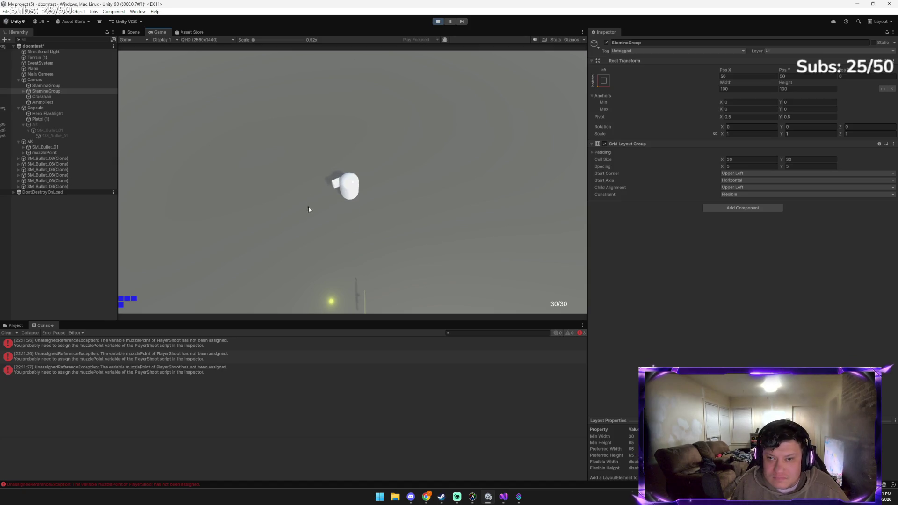
left_click(412, 244)
left_click(429, 201)
left_click(358, 159)
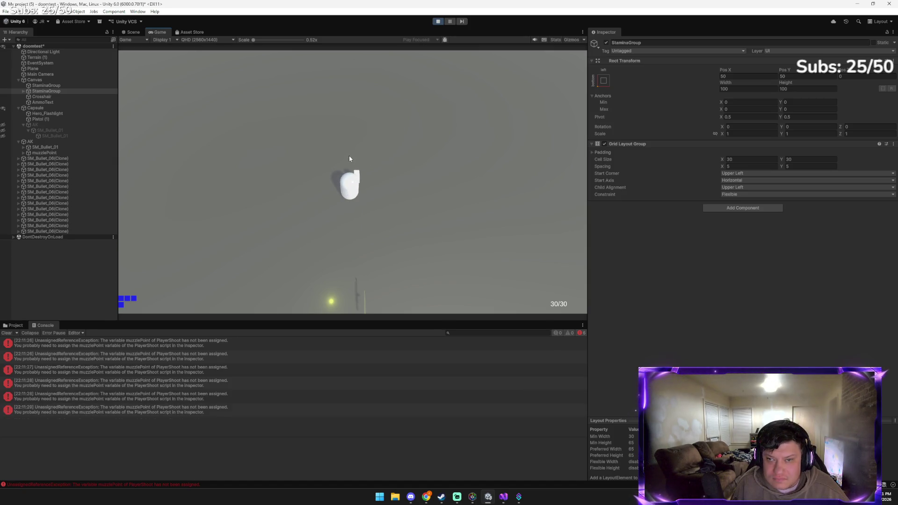
left_click(365, 169)
left_click(368, 202)
left_click(358, 233)
left_click(328, 220)
left_click(296, 151)
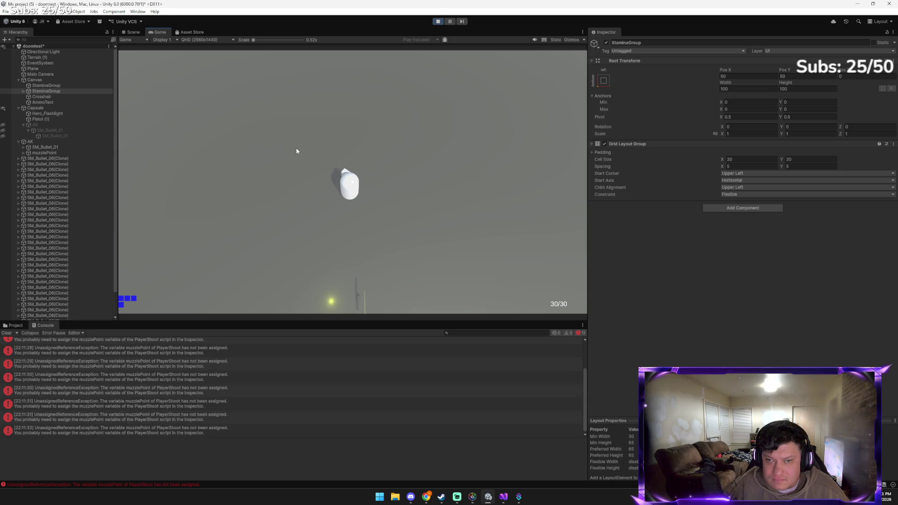
Fire more shots at the white capsule, then stop play mode
left_click(331, 192)
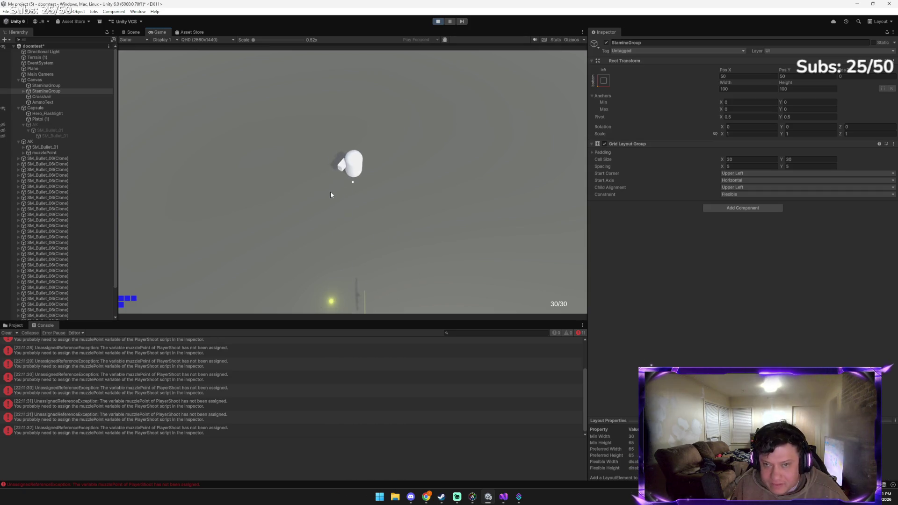
left_click(286, 170)
left_click(286, 170)
left_click(287, 170)
left_click(286, 171)
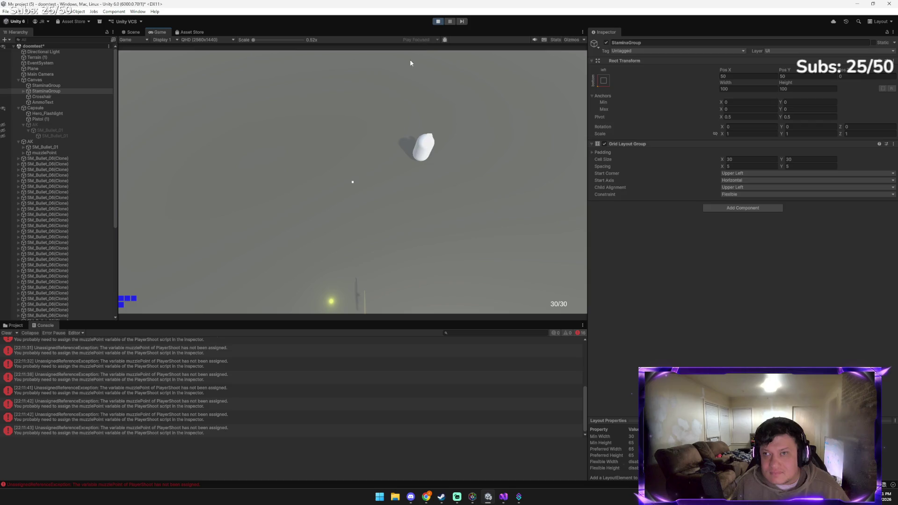
left_click(438, 22)
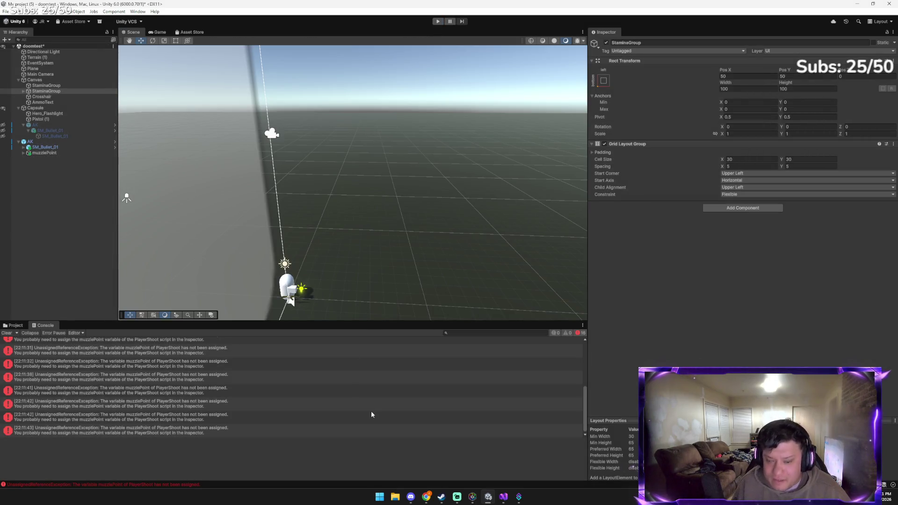
Ask Gemini with a screenshot: 'why isnt it firign how did we get the bullet with the ak'
mouse_move(426, 497)
left_click(375, 470)
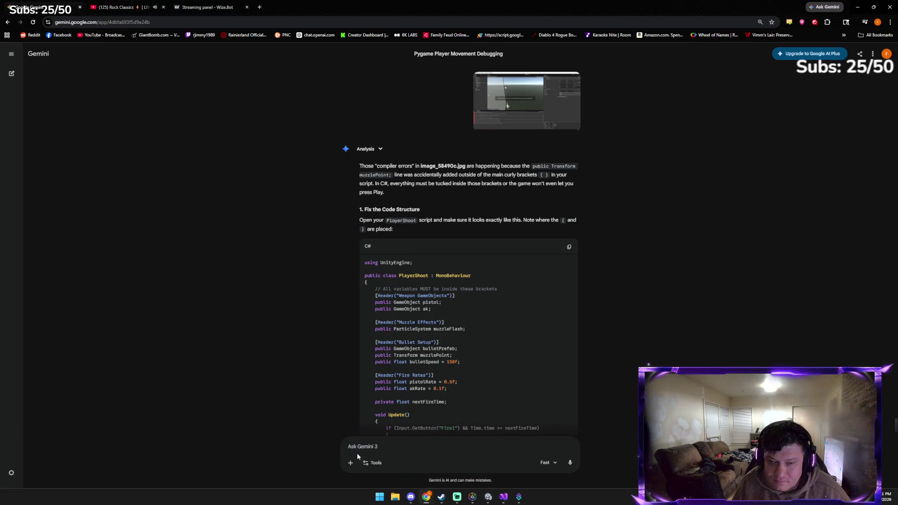
left_click(403, 448)
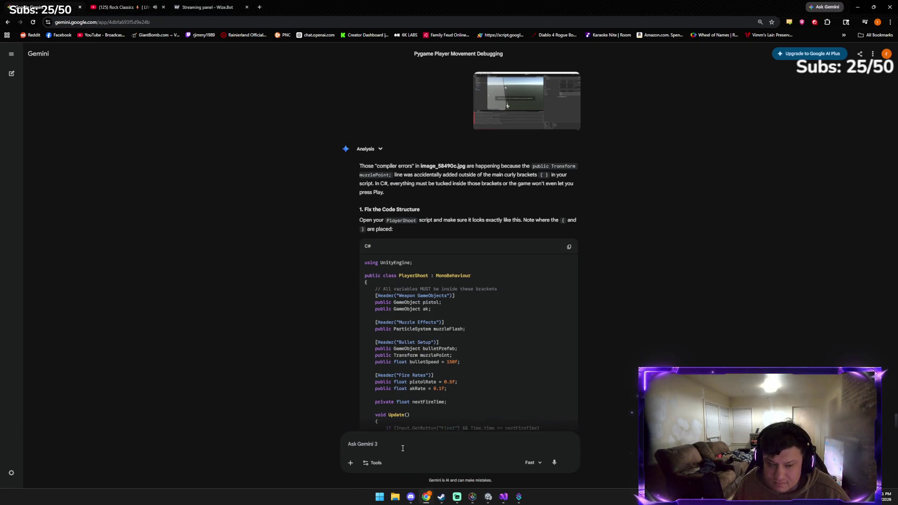
key("ctrl+v")
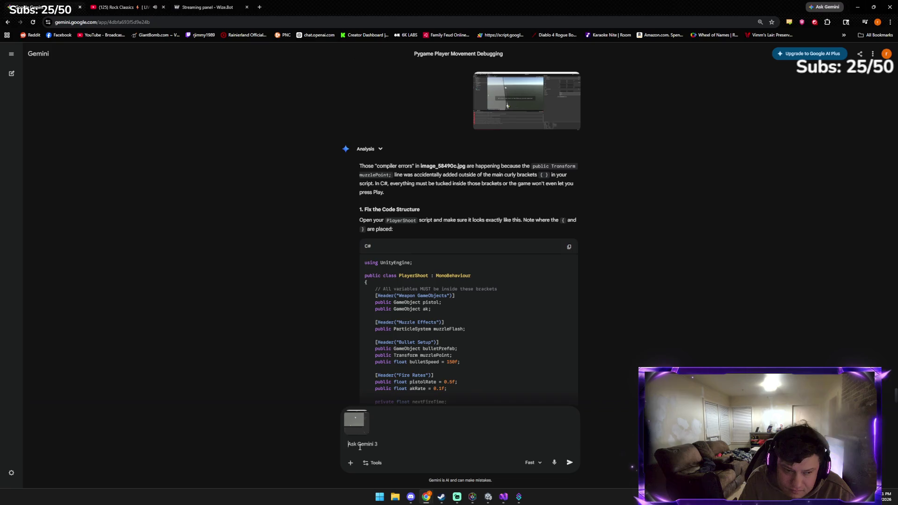
type("why isnt ")
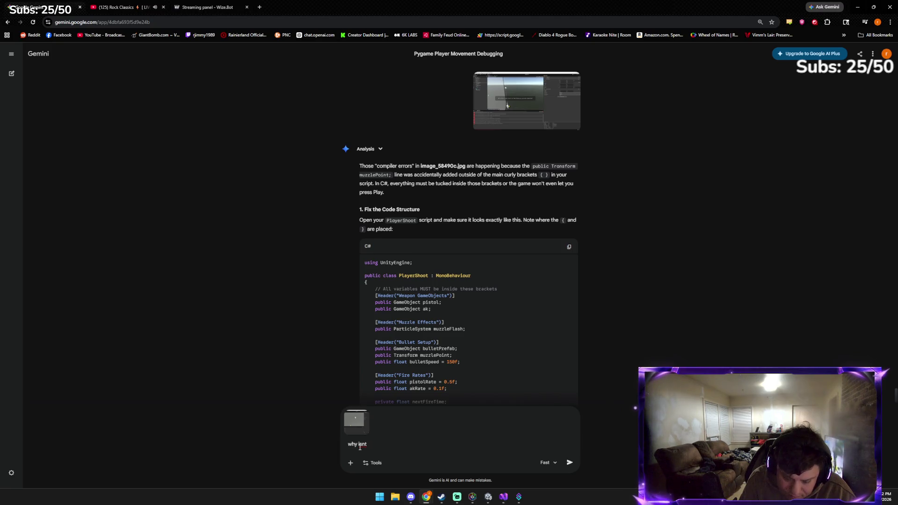
type("it firign ")
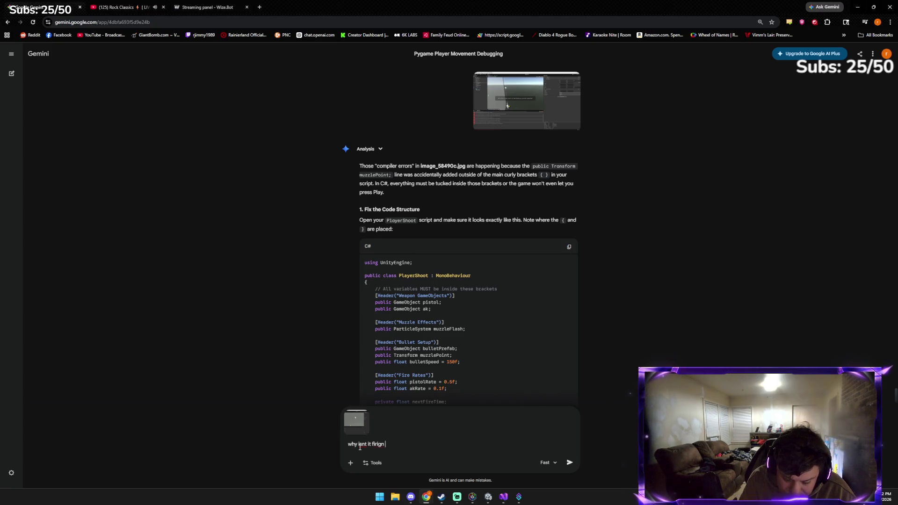
type("how did we ")
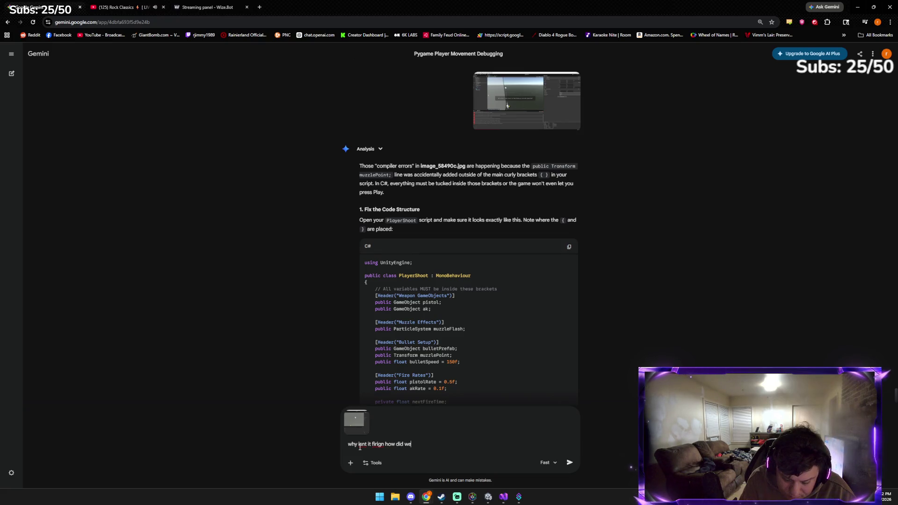
type("get the bul")
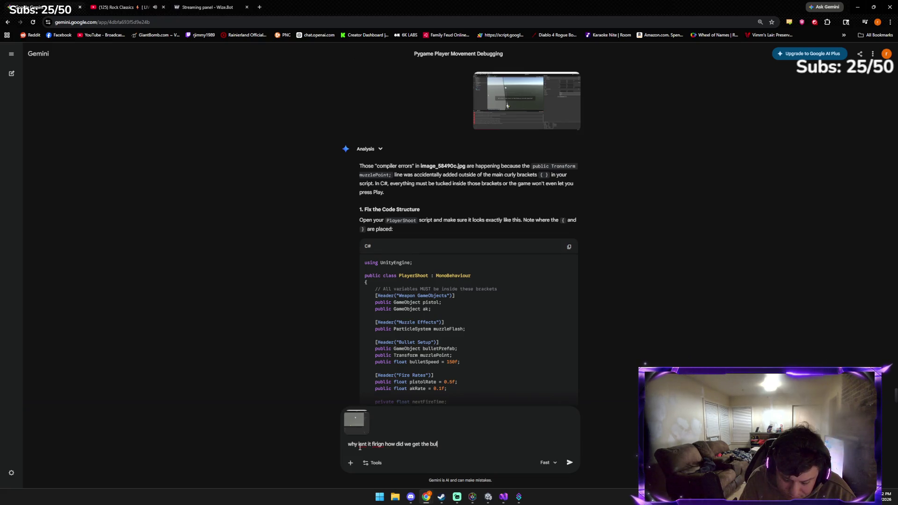
type("let with the ak")
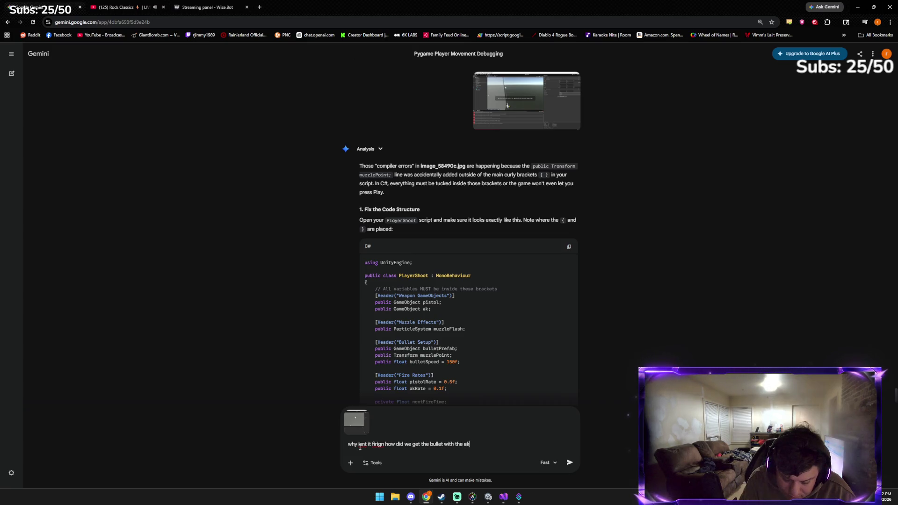
key("Return")
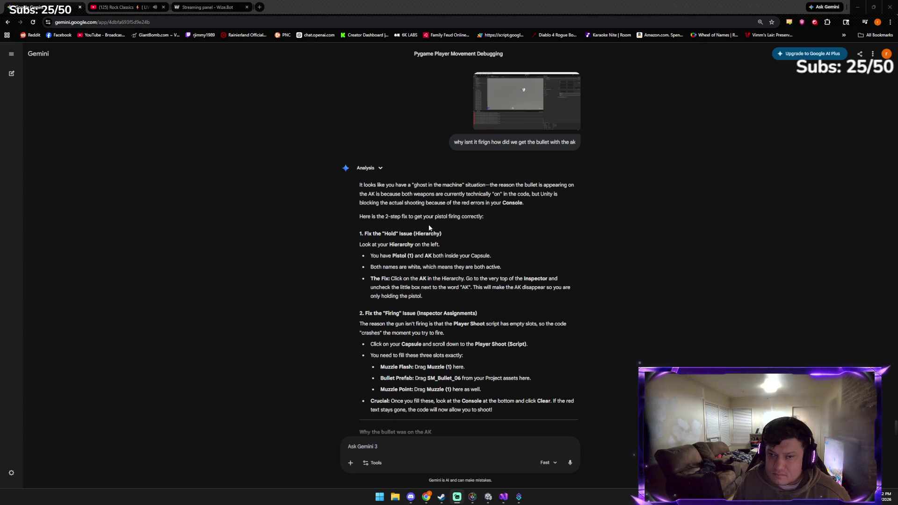
scroll(416, 224, "down", 1)
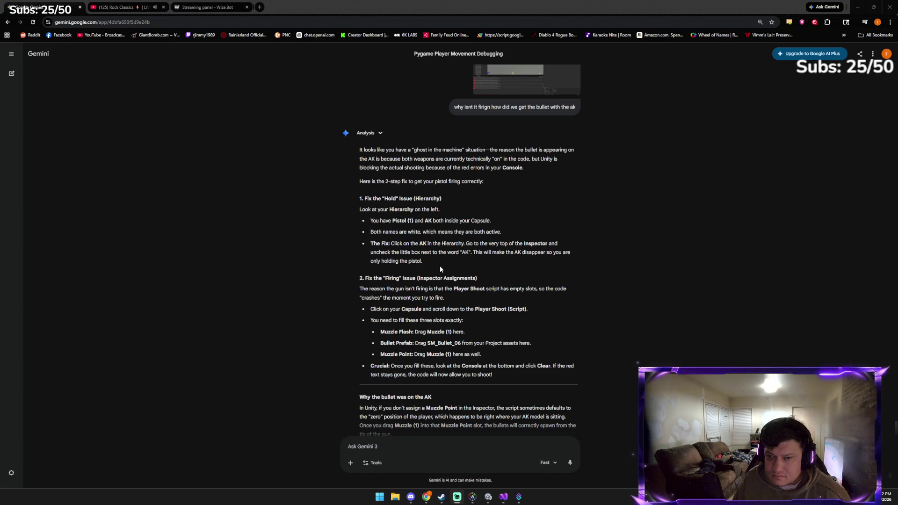
Untick the AK object's active checkbox in Unity, then return to Gemini's reply
left_click(488, 497)
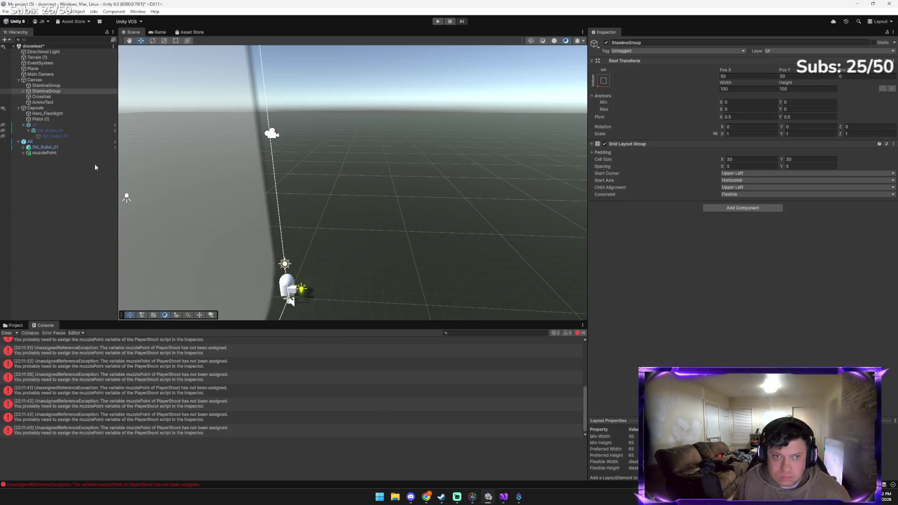
left_click(45, 142)
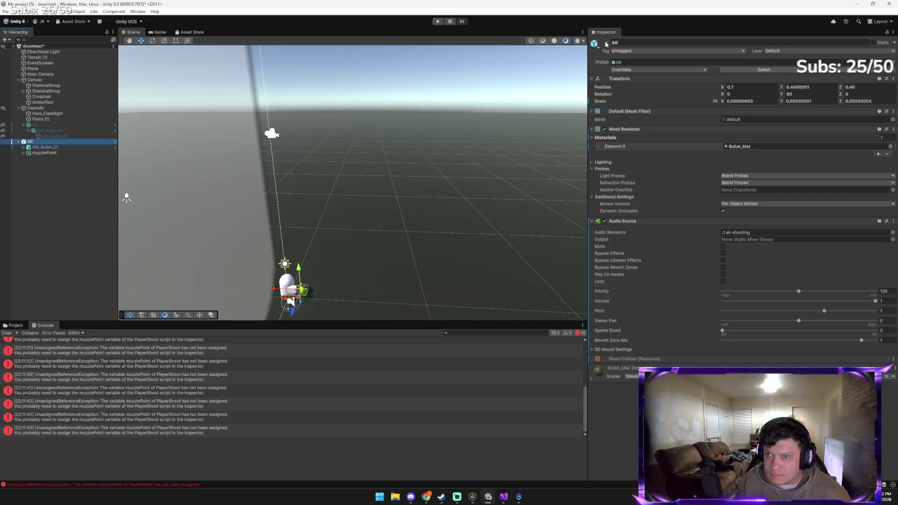
left_click(607, 43)
left_click(329, 171)
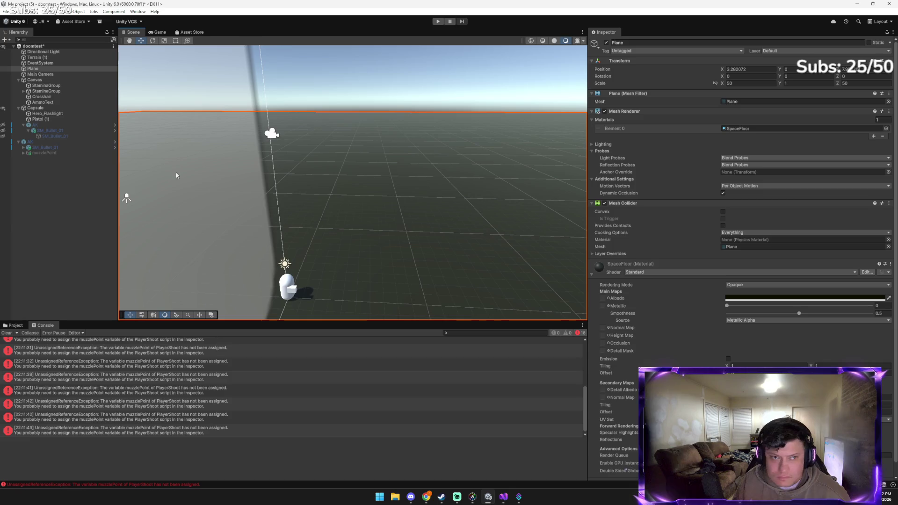
mouse_move(429, 500)
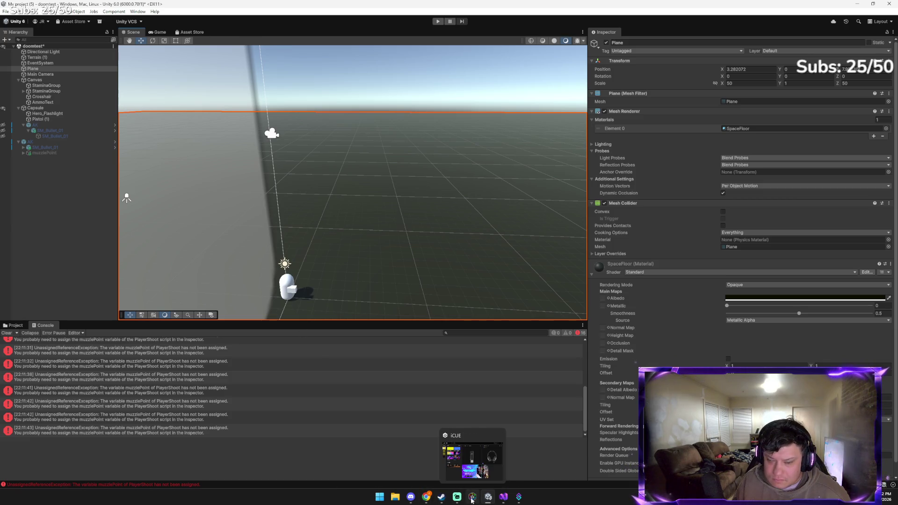
left_click(351, 451)
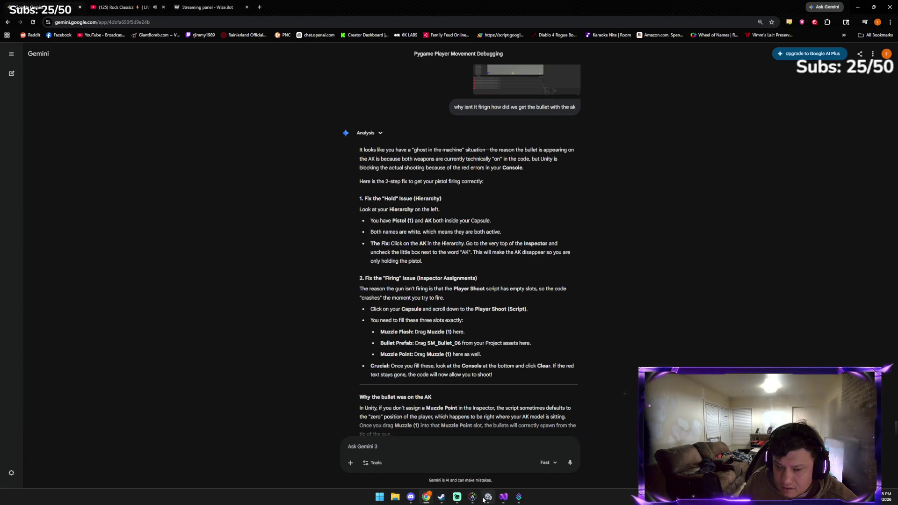
Select the Capsule and scroll the Inspector to its Player Shoot (Script) component
left_click(488, 497)
left_click(123, 194)
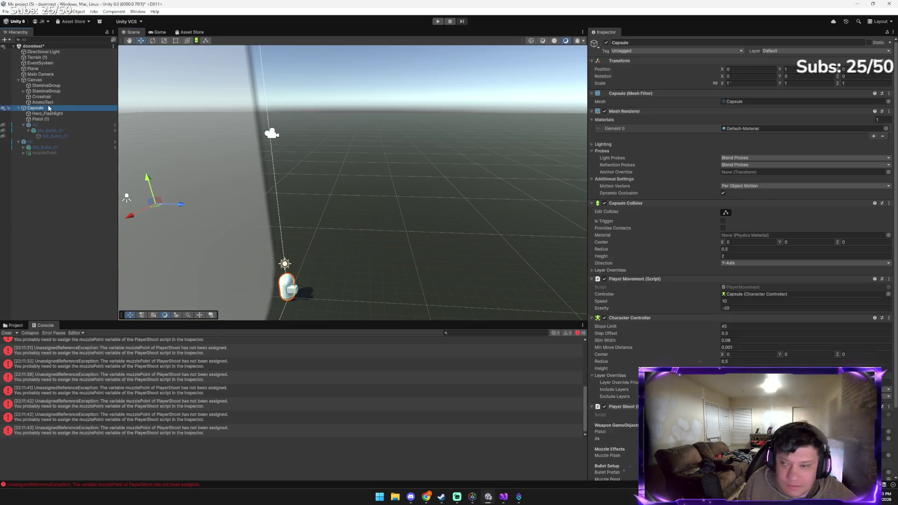
scroll(685, 344, "down", 3)
scroll(684, 344, "down", 3)
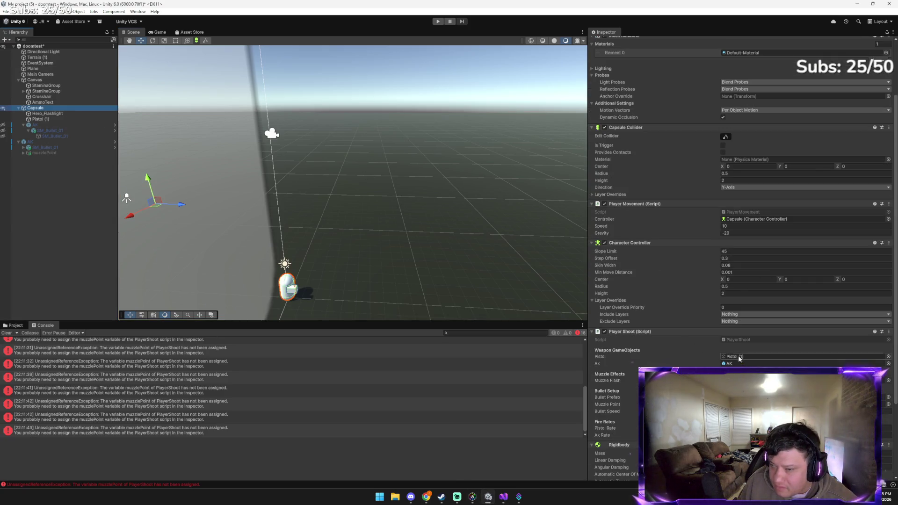
scroll(648, 364, "down", 3)
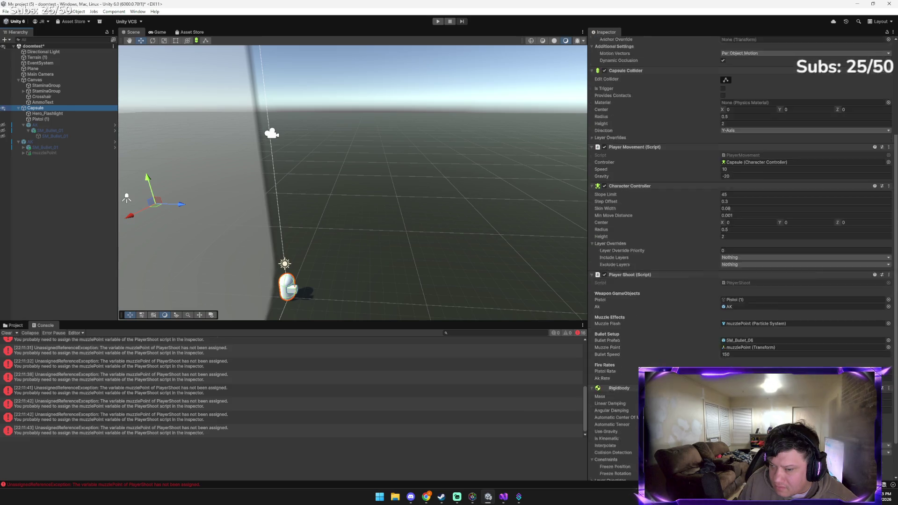
scroll(743, 258, "down", 1)
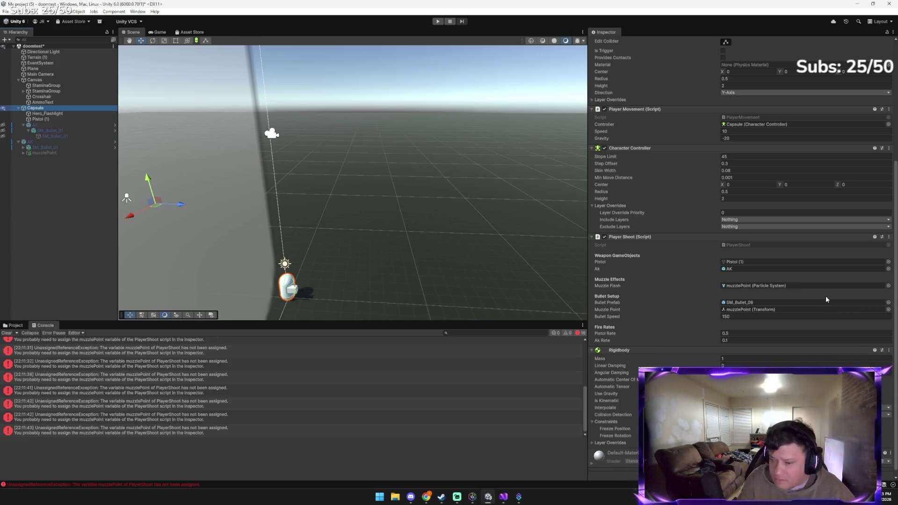
Compare the Player Shoot slots against Gemini's fix and locate muzzlePoint from the Muzzle Point field
key("alt+Tab")
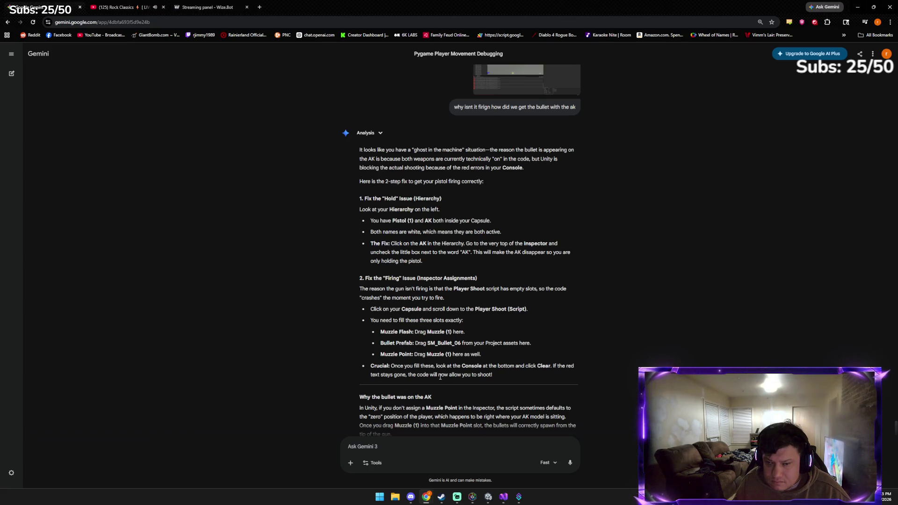
key("alt+Tab")
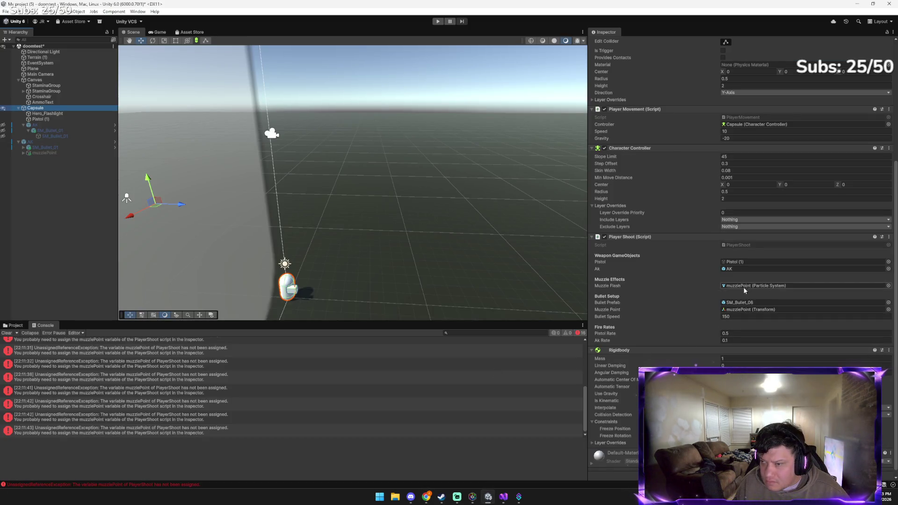
key("alt+Tab")
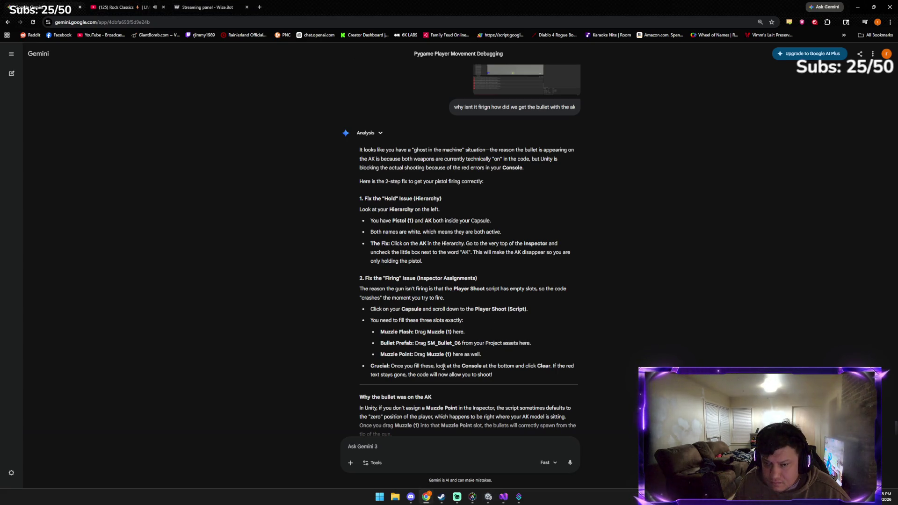
key("alt+Tab")
left_click(767, 315)
left_click(765, 309)
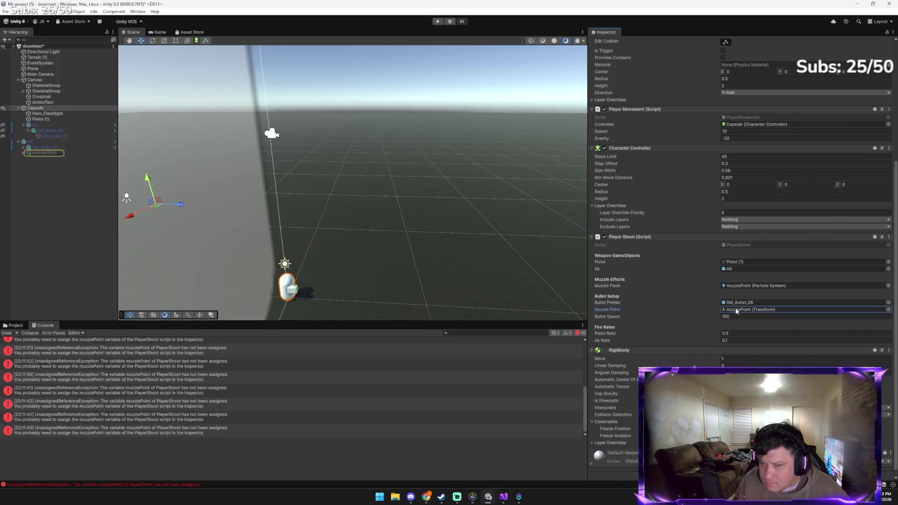
mouse_move(44, 153)
left_mouse_down()
mouse_move(44, 141)
mouse_move(43, 153)
left_mouse_up()
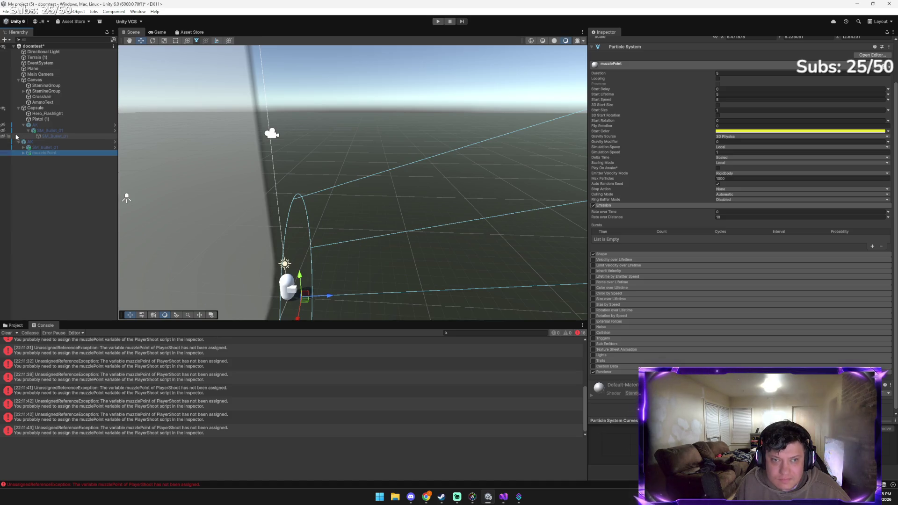
Copy muzzlePoint and paste it as a child of Pistol (1)
right_click(43, 153)
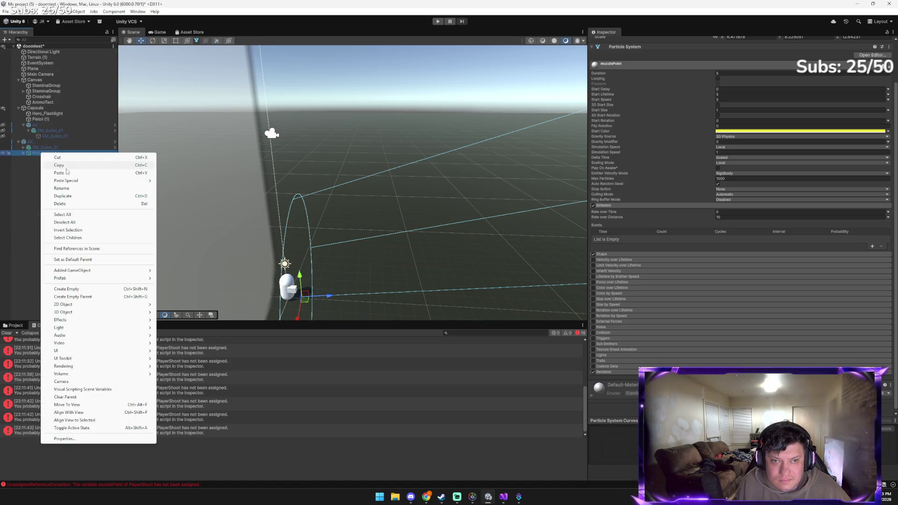
left_click(46, 147)
left_click(50, 120)
right_click(50, 120)
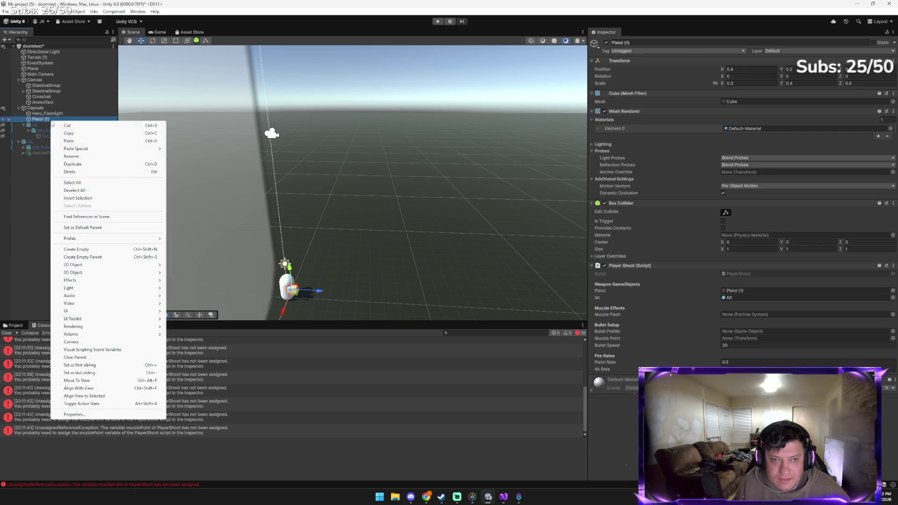
mouse_move(94, 148)
left_click(187, 156)
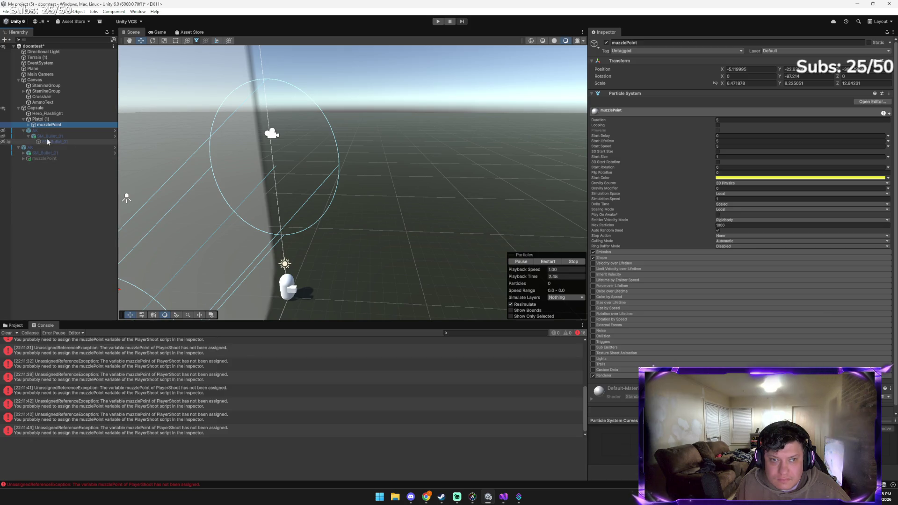
Review the Capsule's Player Shoot component, then start the game to test firing
left_click(52, 108)
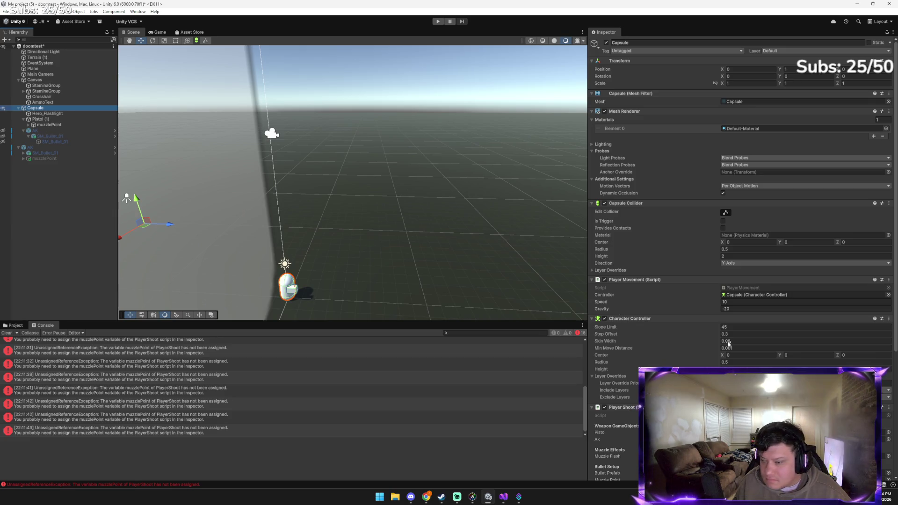
scroll(709, 338, "down", 7)
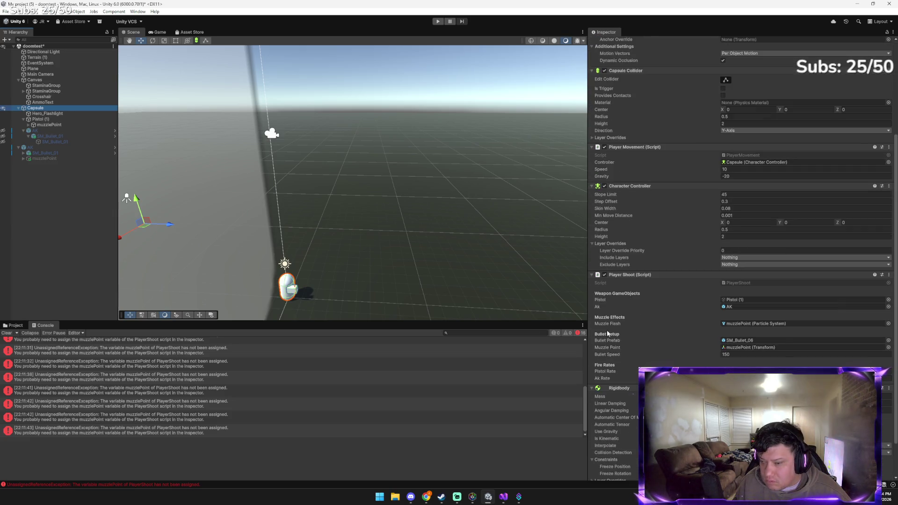
scroll(608, 330, "up", 1)
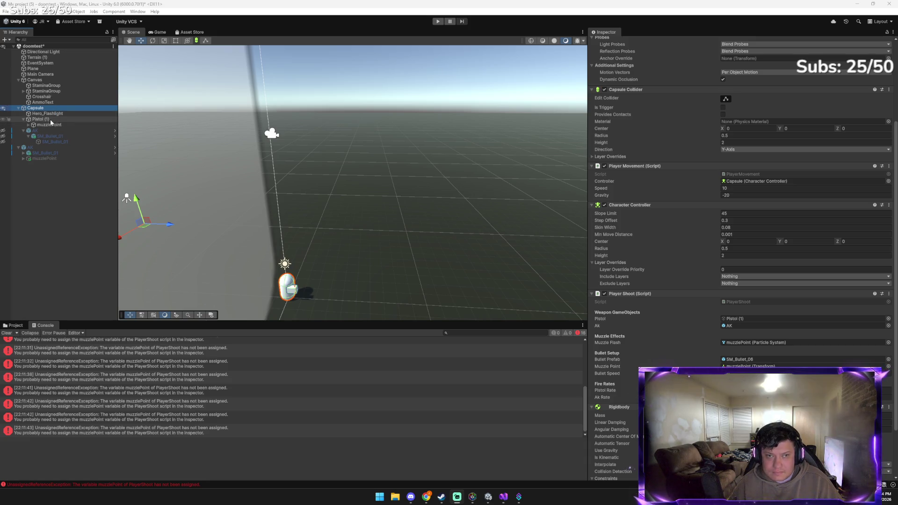
left_click(438, 21)
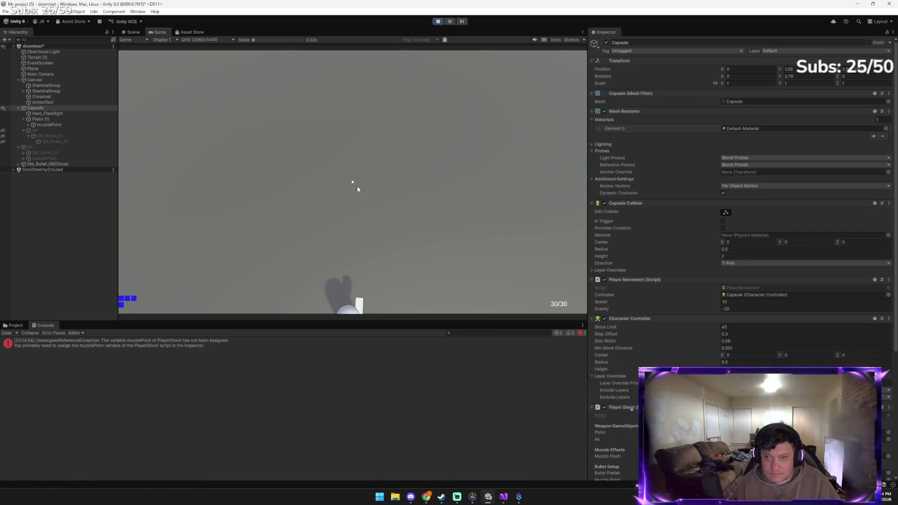
Fire the pistol twice in Play mode and walk the player around with WASD
left_click(306, 182)
left_click(313, 225)
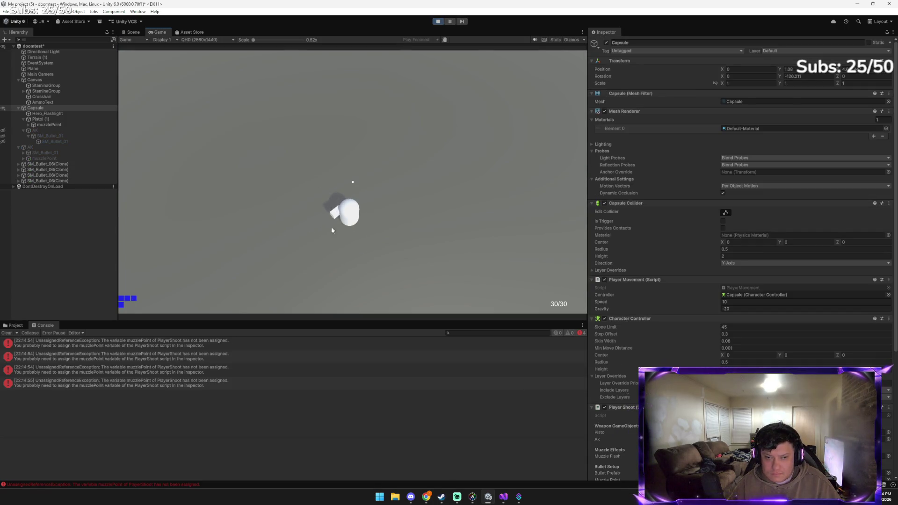
key("w")
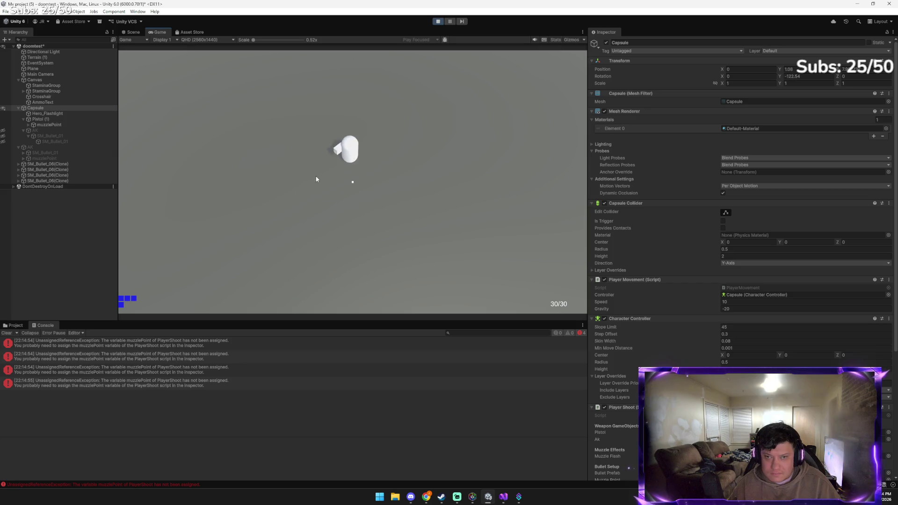
key("s")
key("d")
key("s")
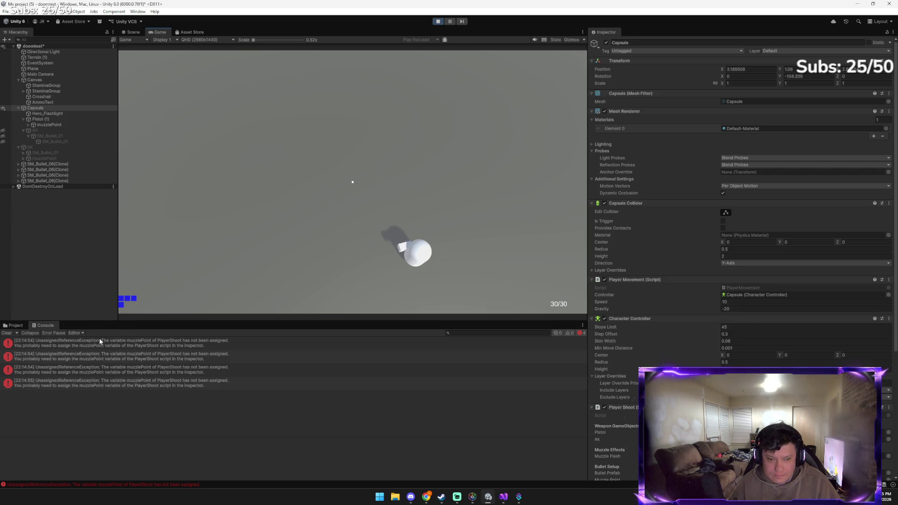
key("a")
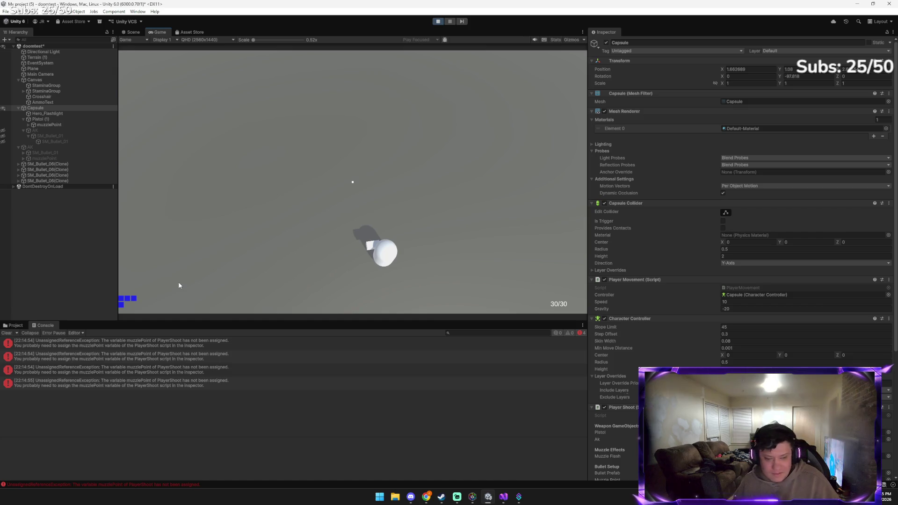
Keep steering the capsule forward and back around the level, then exit Play mode
key("w")
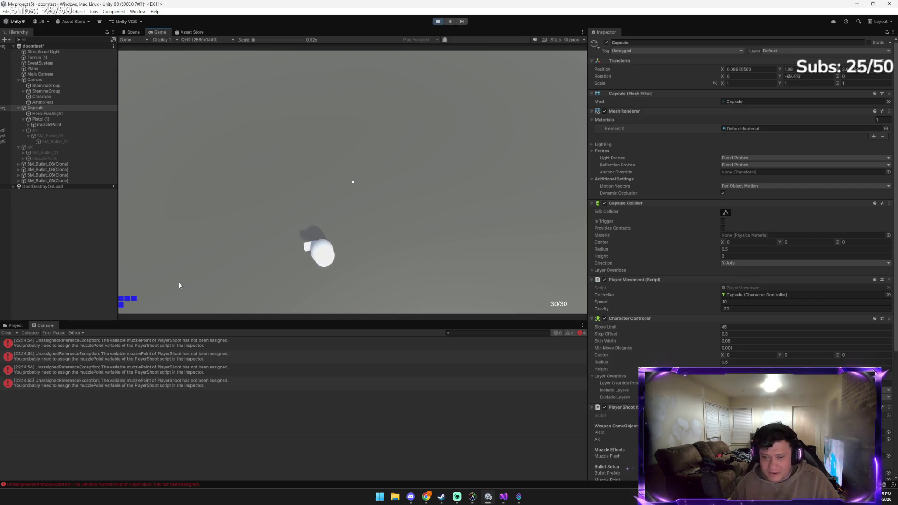
key("d")
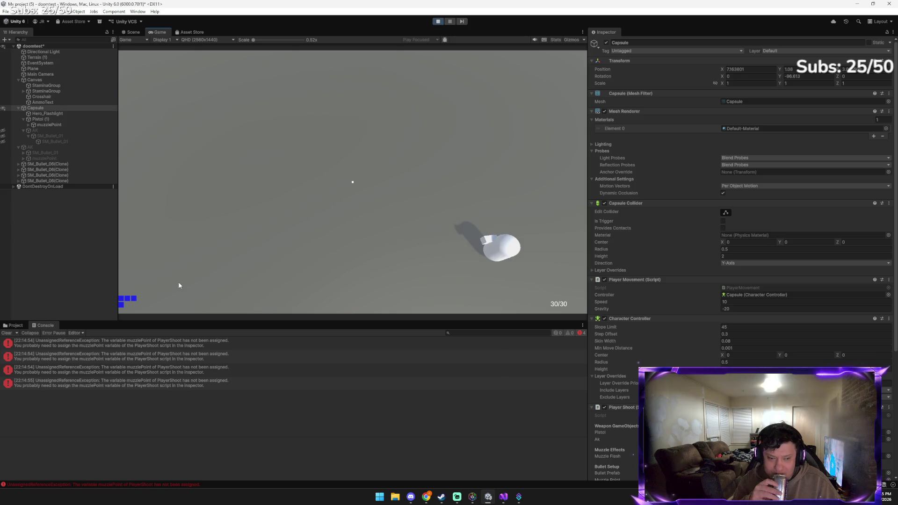
key("a")
key("a")
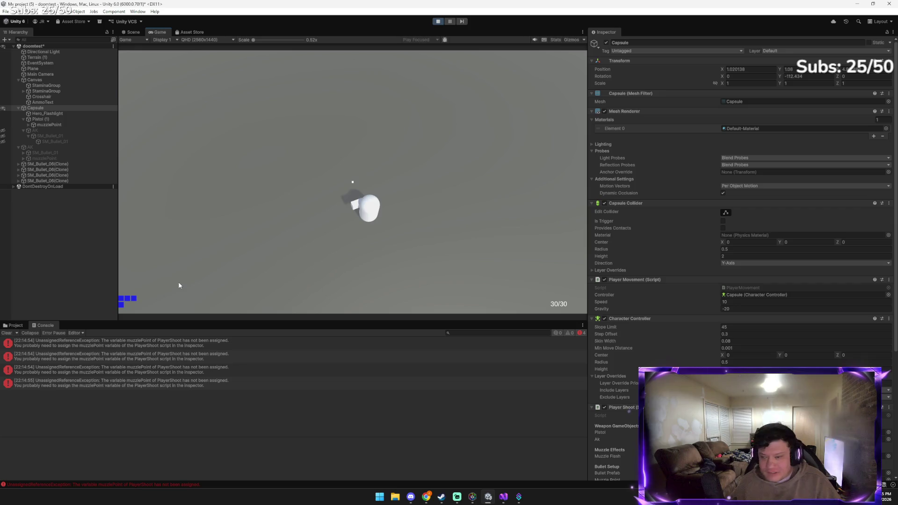
key("w")
key("s")
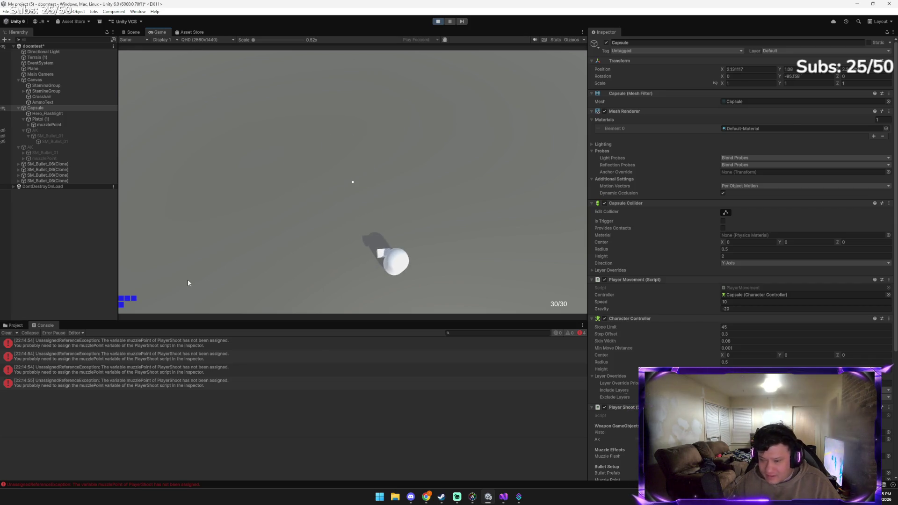
key("w")
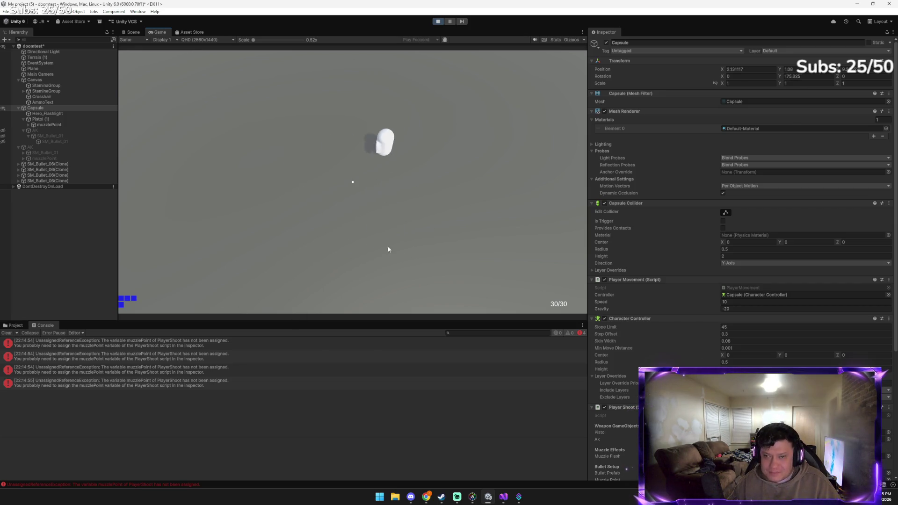
left_click(439, 22)
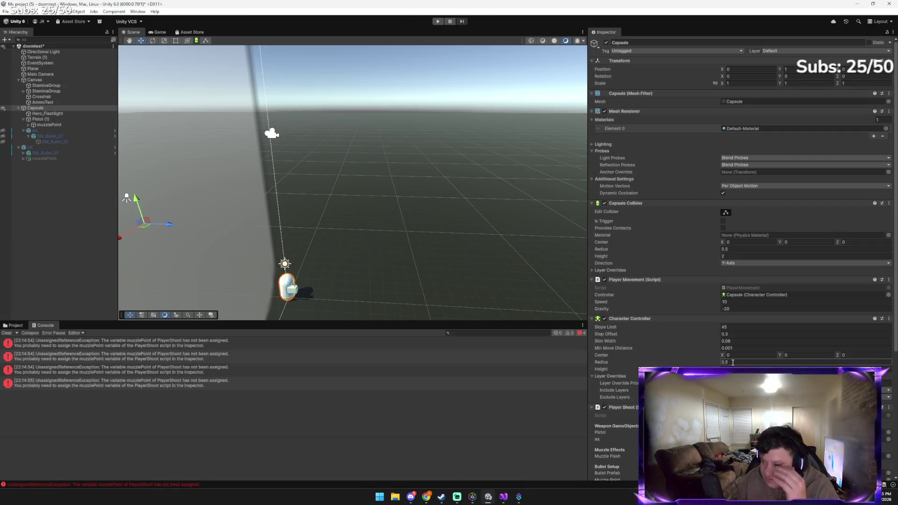
Expand muzzlePoint to reveal Flashlight, inspect the AK's components, then bring Gemini's chat forward
scroll(736, 365, "down", 2)
scroll(736, 364, "down", 2)
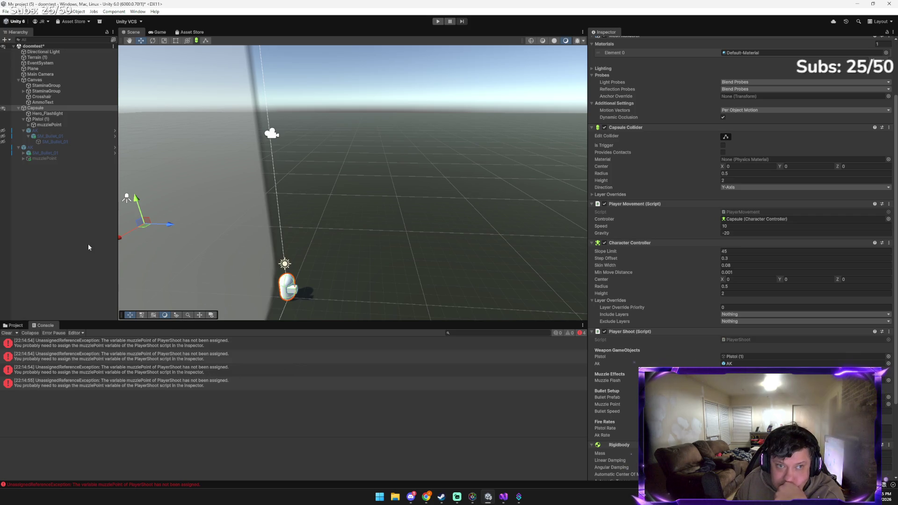
left_click(28, 125)
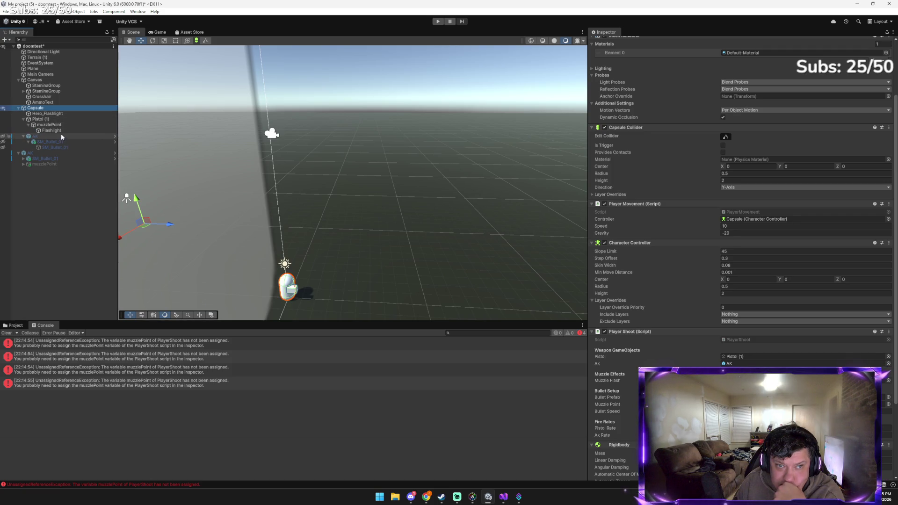
left_click(62, 136)
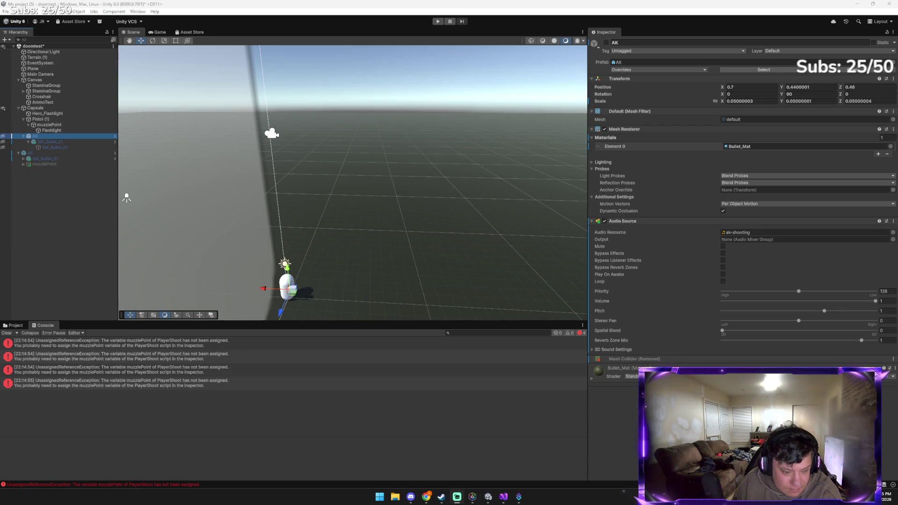
mouse_move(426, 497)
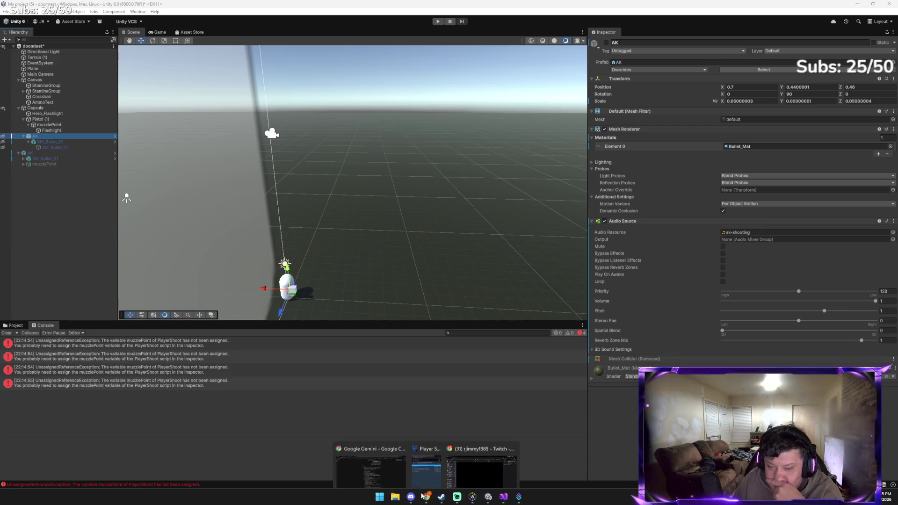
left_click(371, 459)
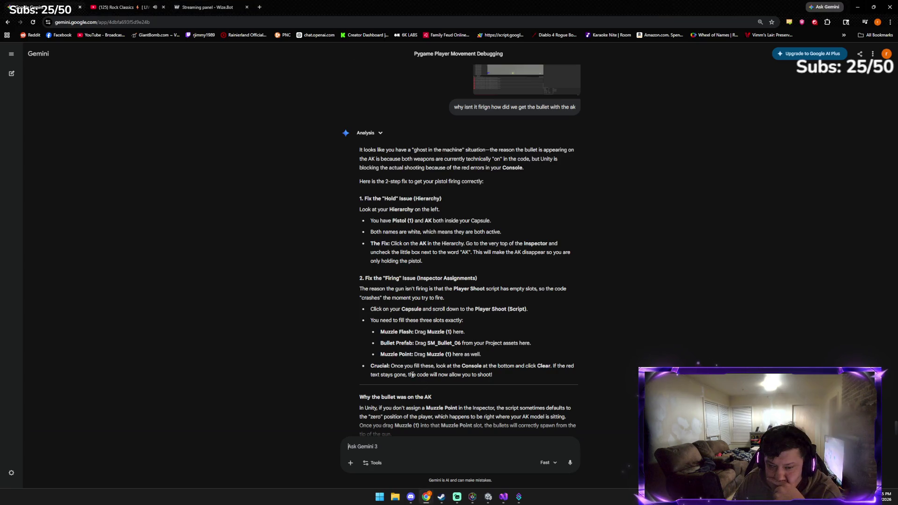
Read through Gemini's fix for the Hold and Firing issues, then return to Unity
scroll(413, 374, "down", 1)
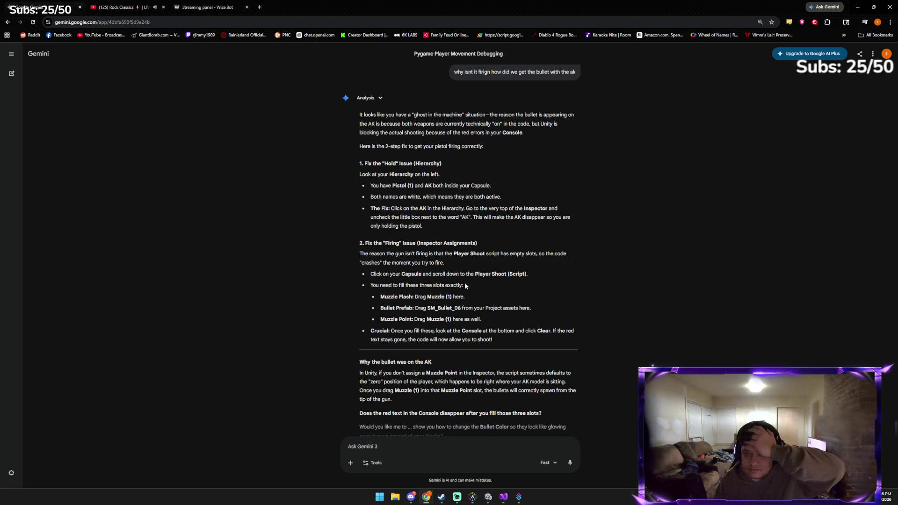
scroll(440, 323, "down", 2)
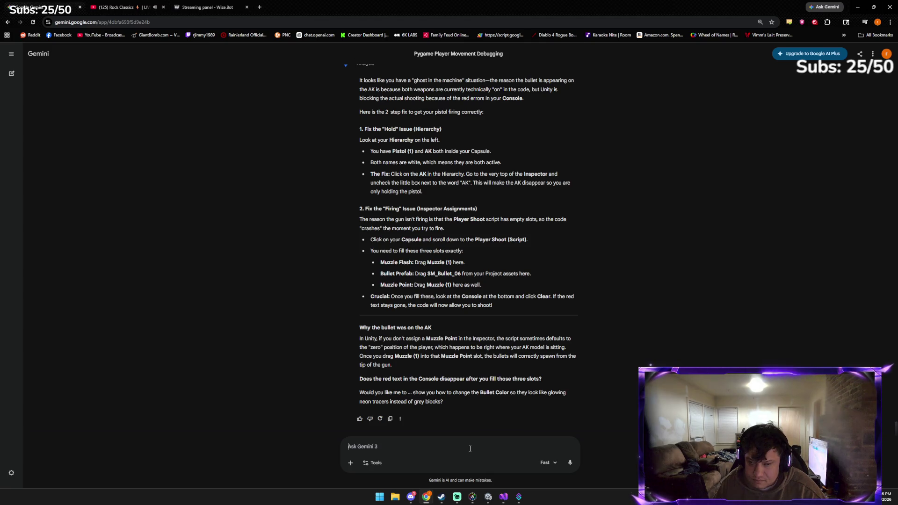
key("alt+Tab")
key("alt+Tab")
key("alt+Tab")
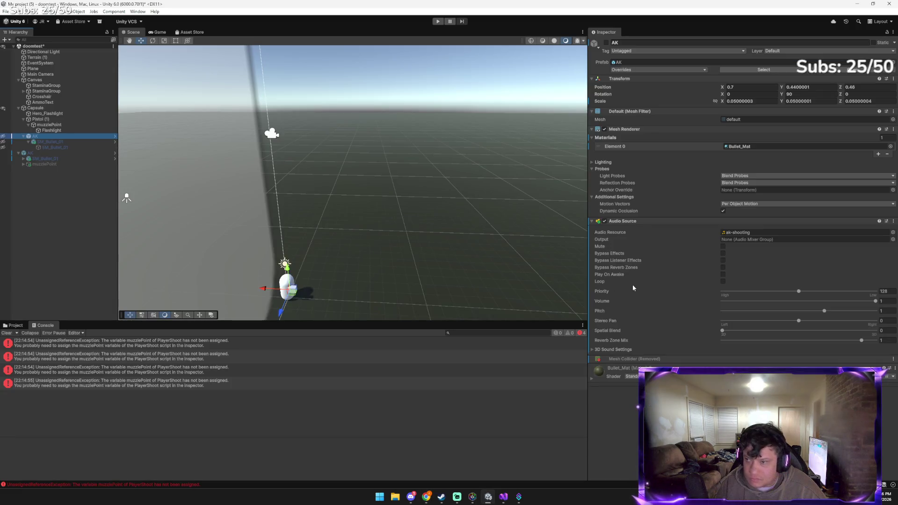
View the Capsule's components and send Gemini a pasted editor screenshot, then return to Unity
left_click(60, 108)
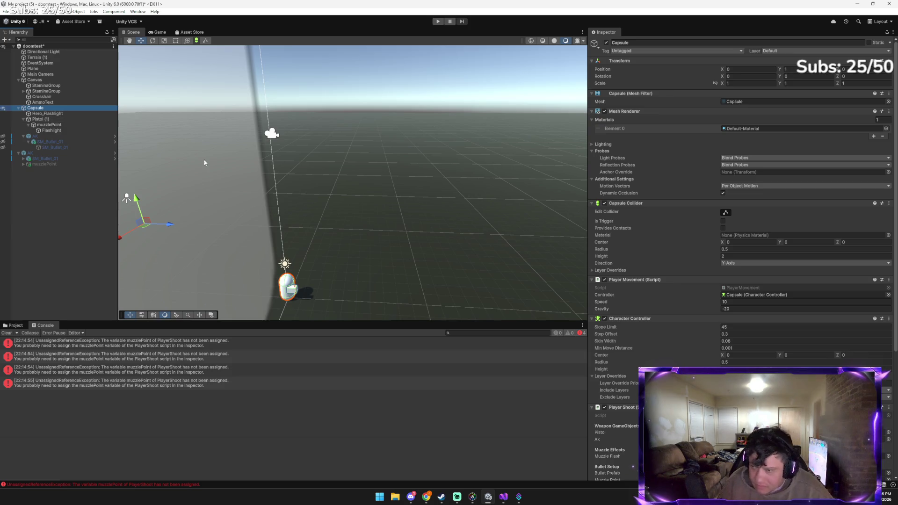
scroll(661, 302, "down", 3)
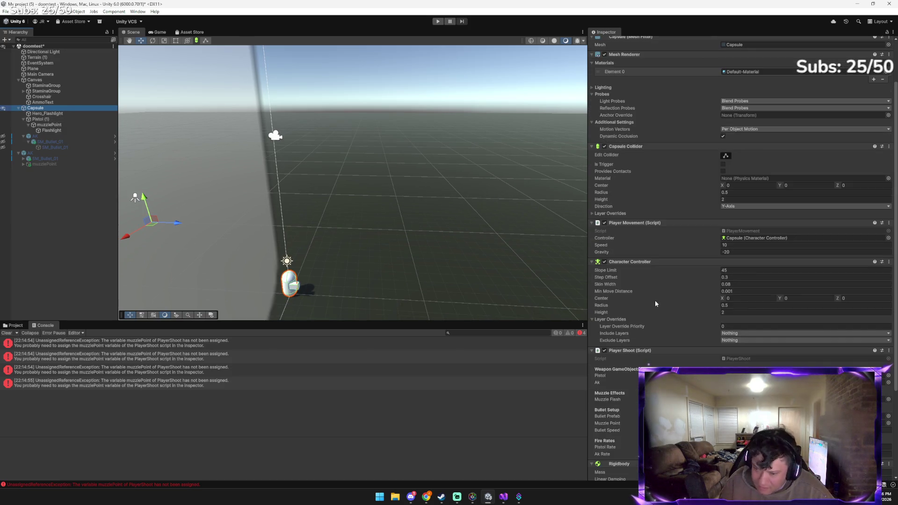
key("alt+Tab")
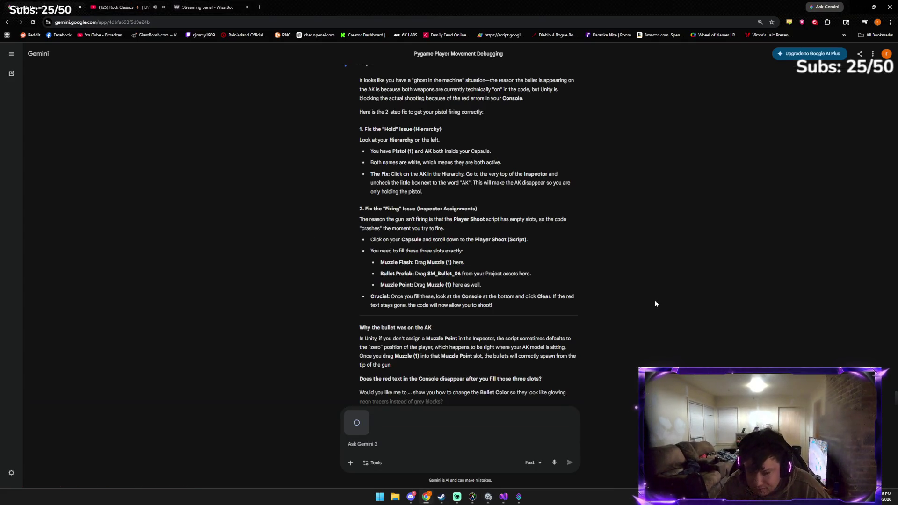
key("Return")
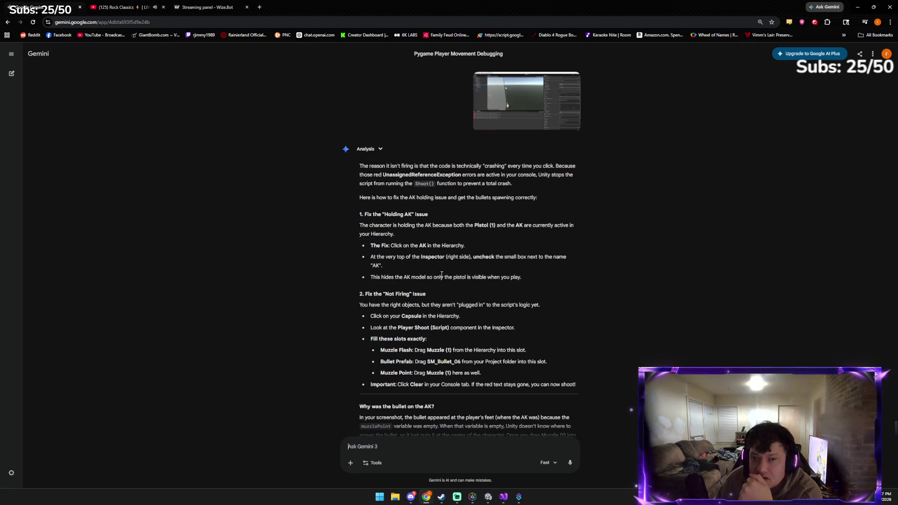
left_click(488, 497)
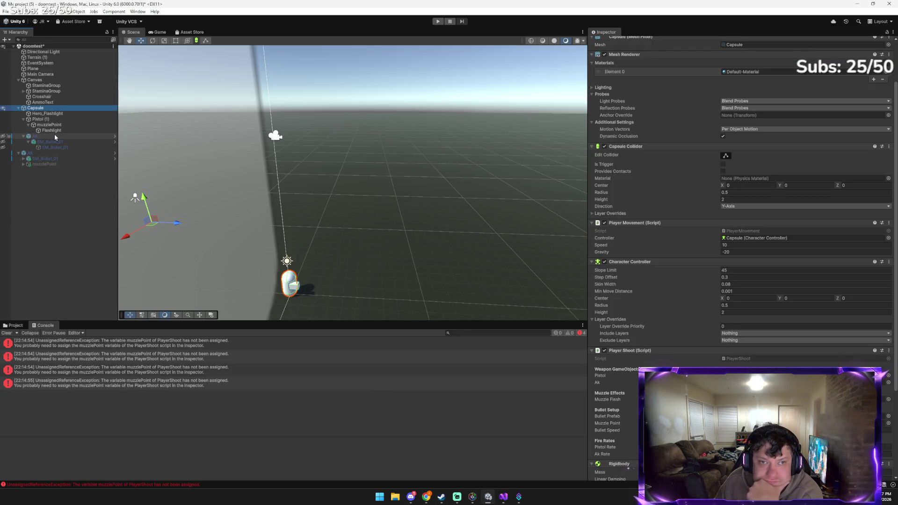
Select the AK objects and hide the upper AK and its children in the scene
left_click(54, 135)
left_click(47, 153)
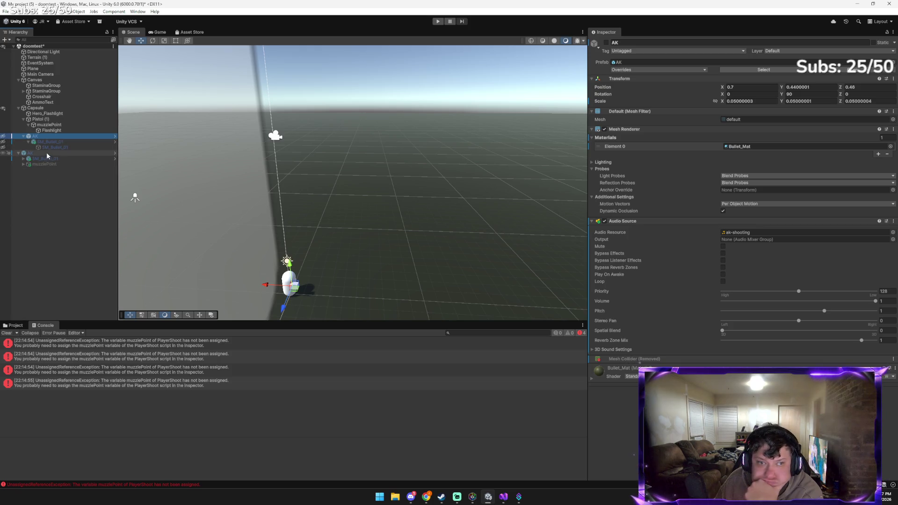
left_click(2, 137)
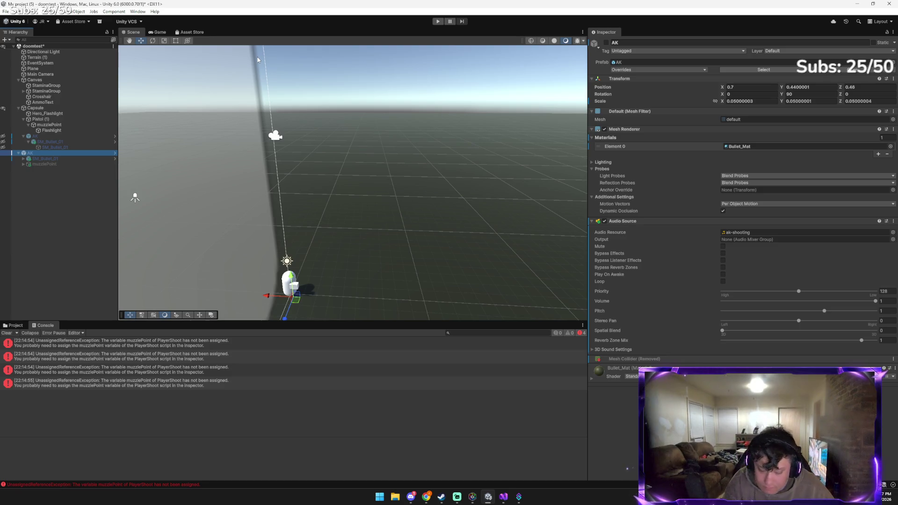
Send Gemini a screenshot with the message 'i dont have them active', then return to Unity
key("alt+Tab")
key("ctrl+v")
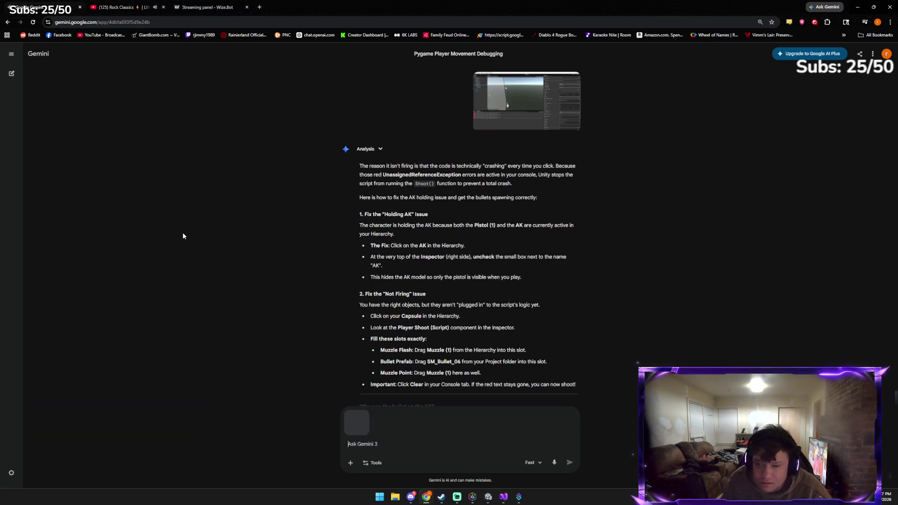
type("i dont have them active")
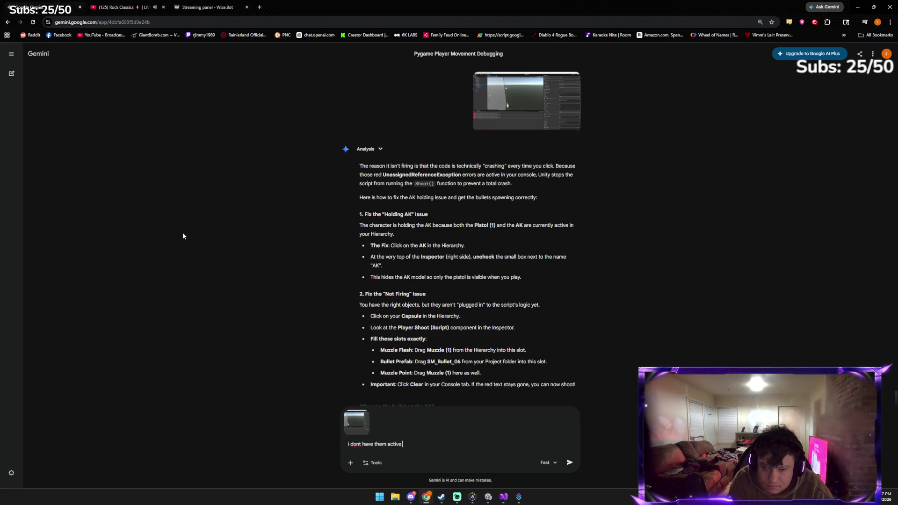
key("Return")
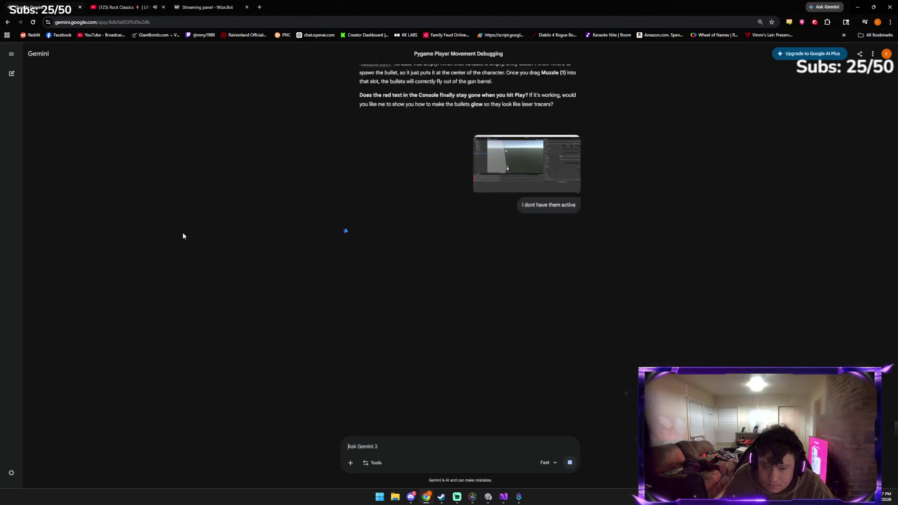
left_click(411, 497)
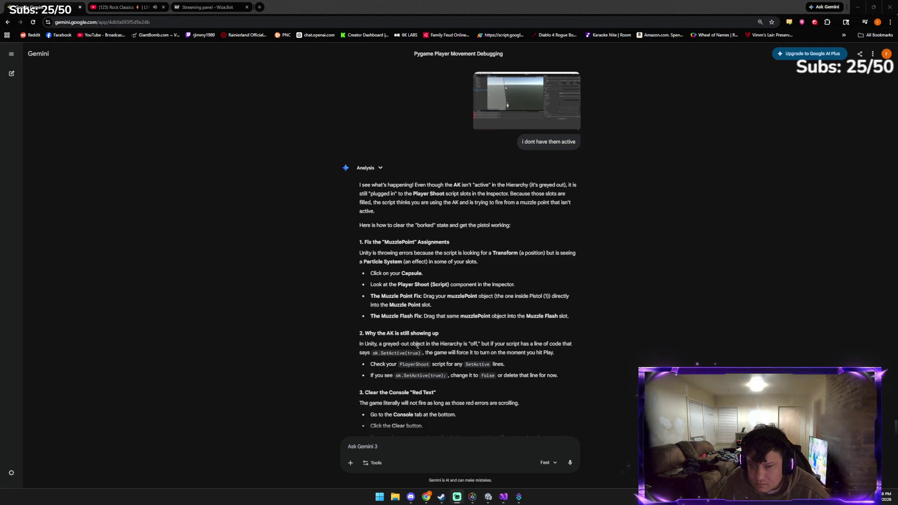
left_click(489, 497)
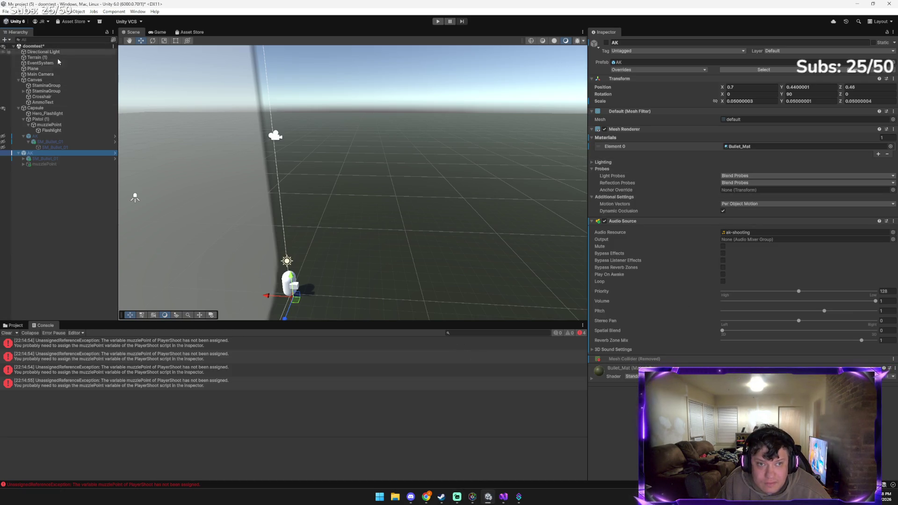
left_click(45, 108)
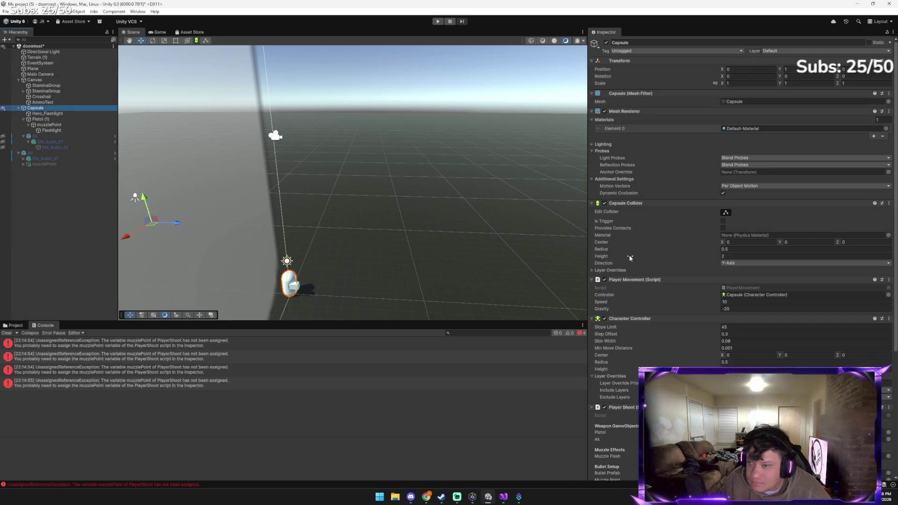
scroll(769, 311, "down", 3)
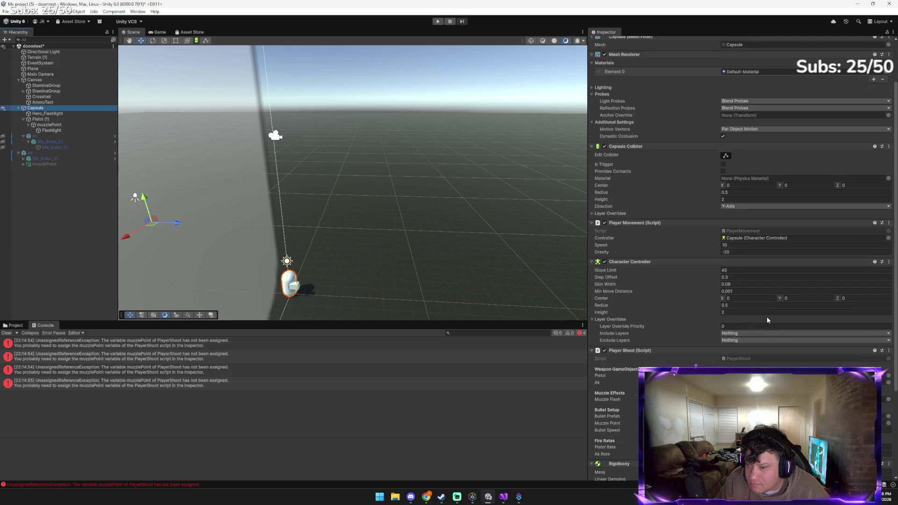
scroll(634, 361, "down", 1)
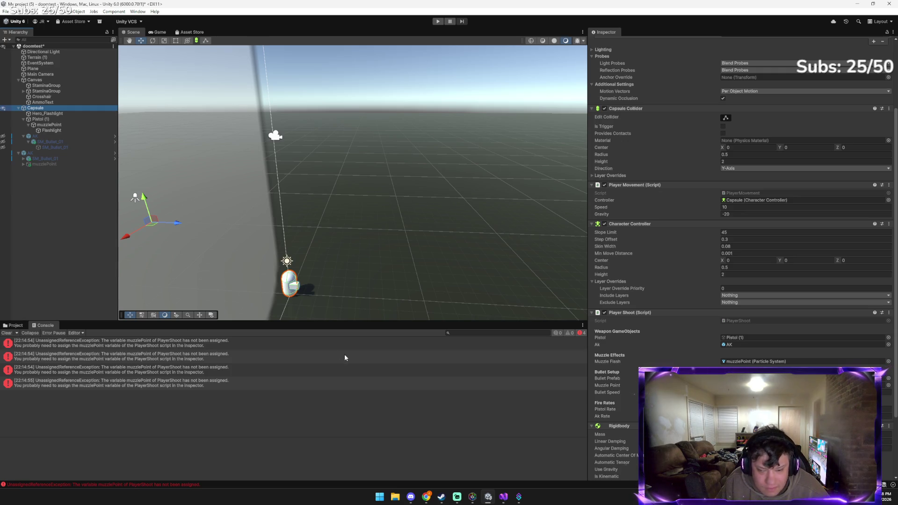
Play and pause the RAMBLEY REVIEW request, remove it from the queue, and power the player off
mouse_move(423, 499)
left_click(442, 462)
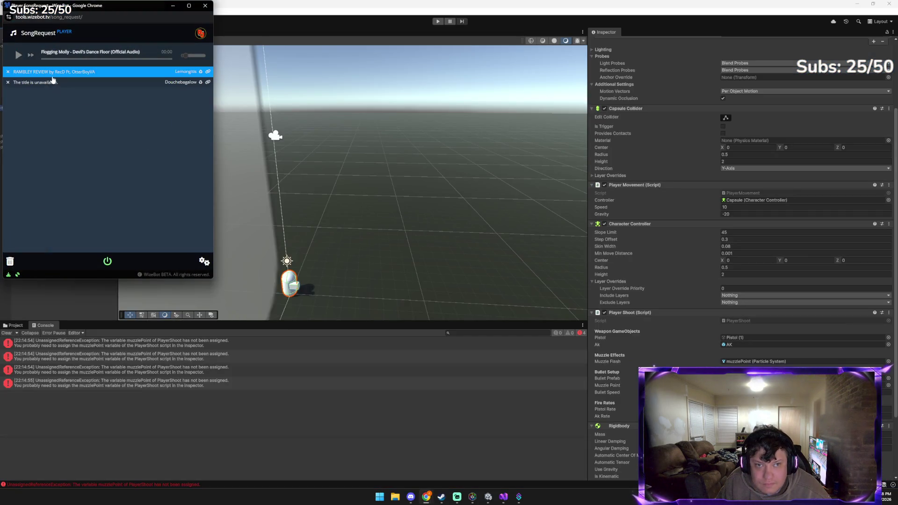
left_click(58, 75)
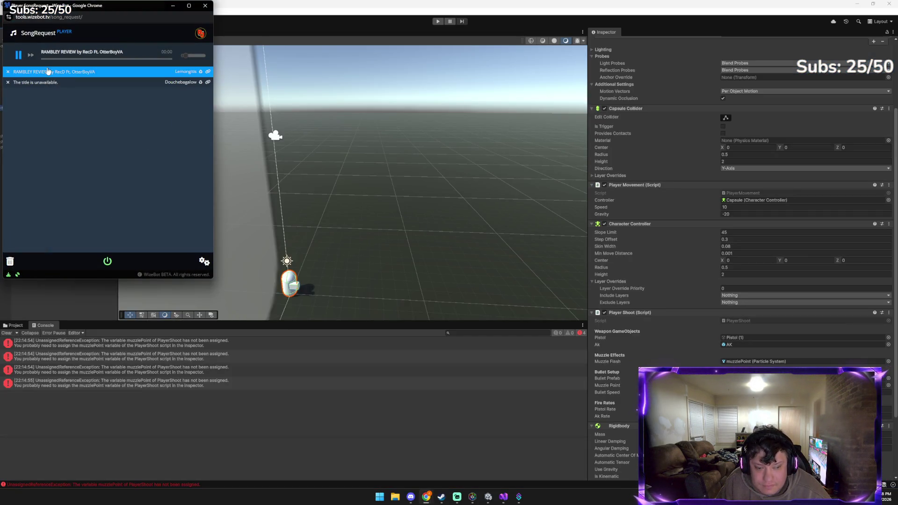
left_click(18, 55)
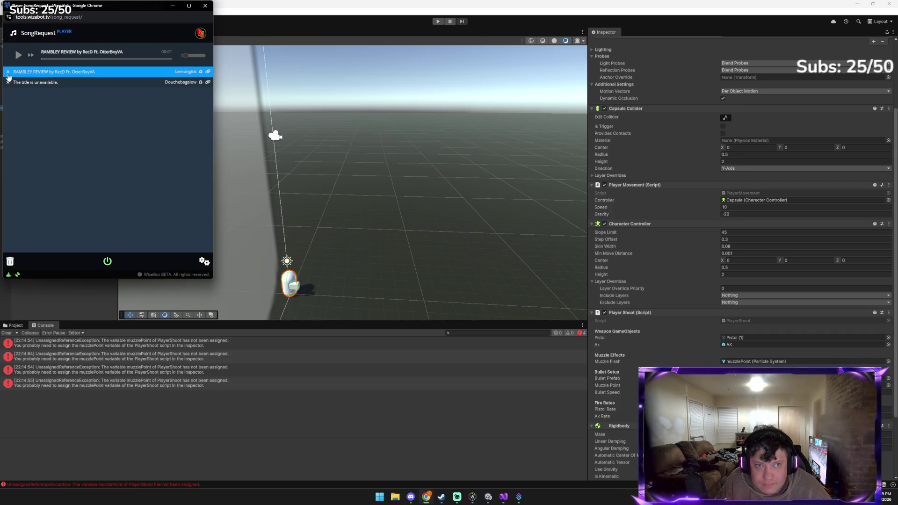
left_click(8, 72)
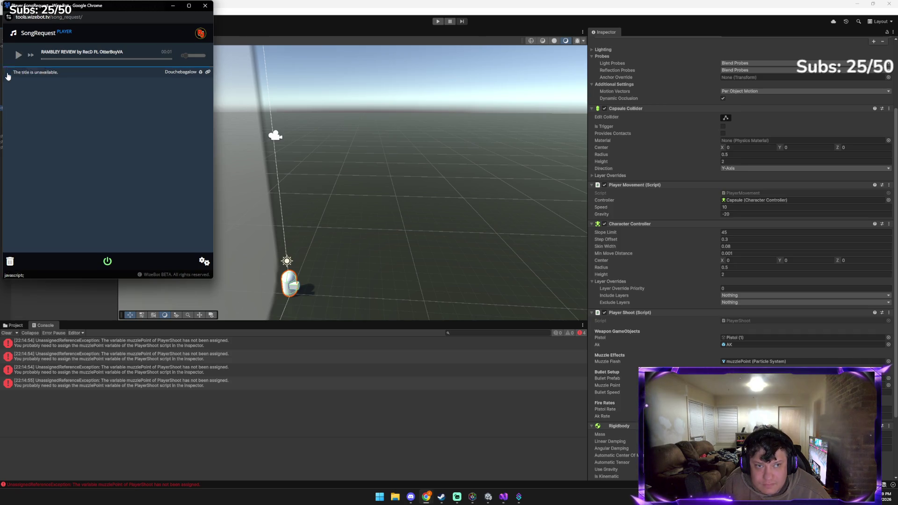
left_click(107, 261)
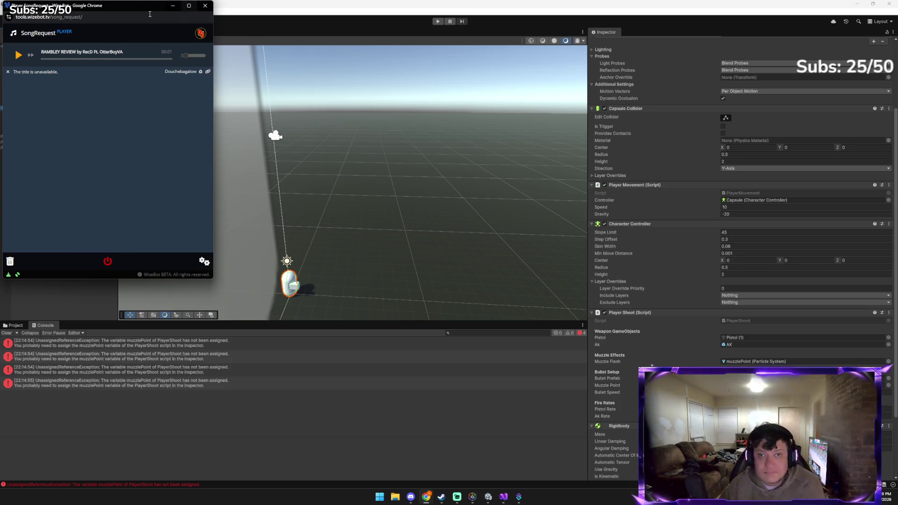
left_click(222, 35)
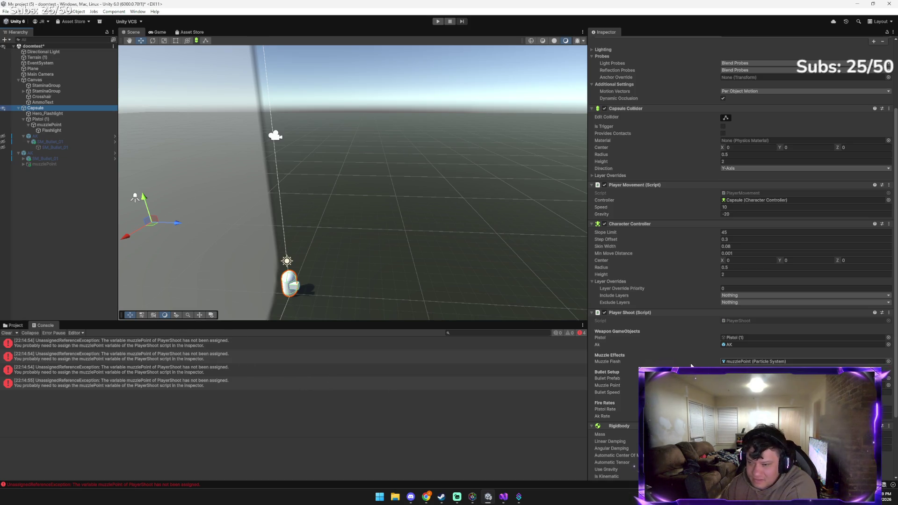
Cycle through the open windows back to the Unity editor
scroll(745, 264, "down", 3)
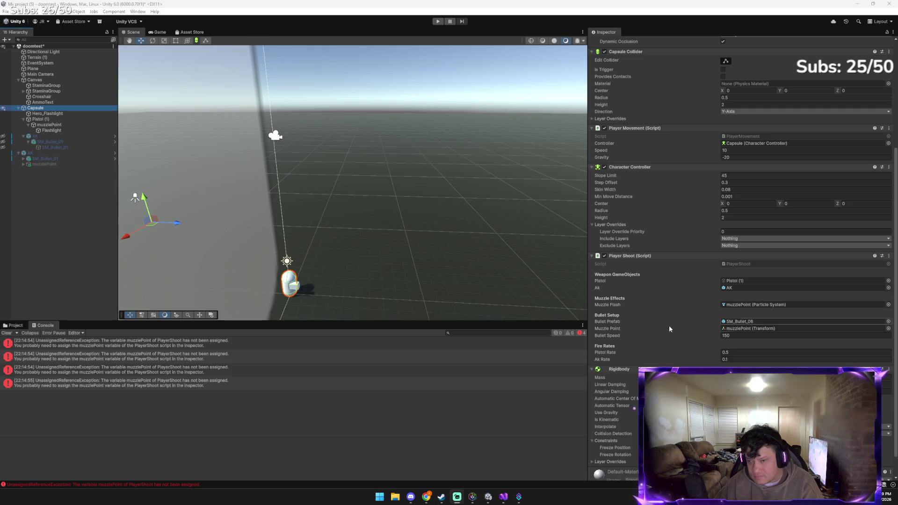
key("alt+Tab")
key("Tab")
key("Tab")
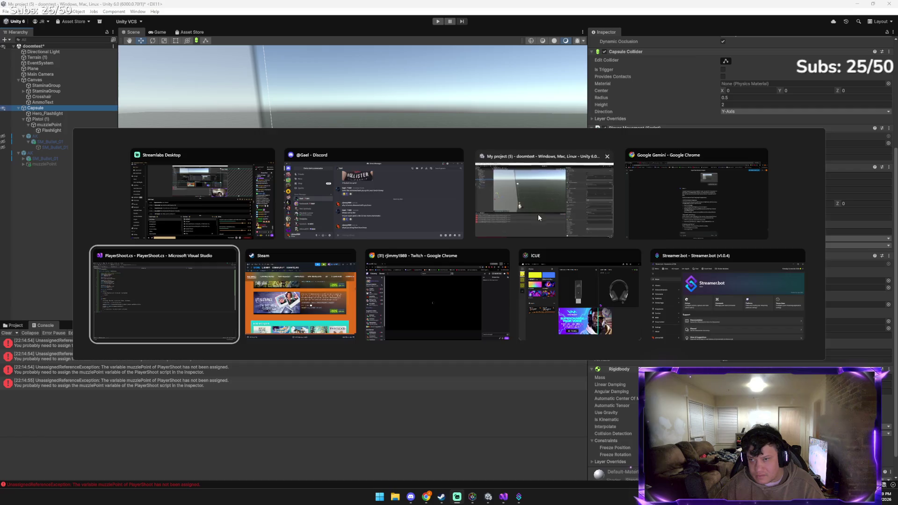
left_click(539, 215)
Playtest with Ctrl+P, fire five pistol shots, then stop the game
key("ctrl+p")
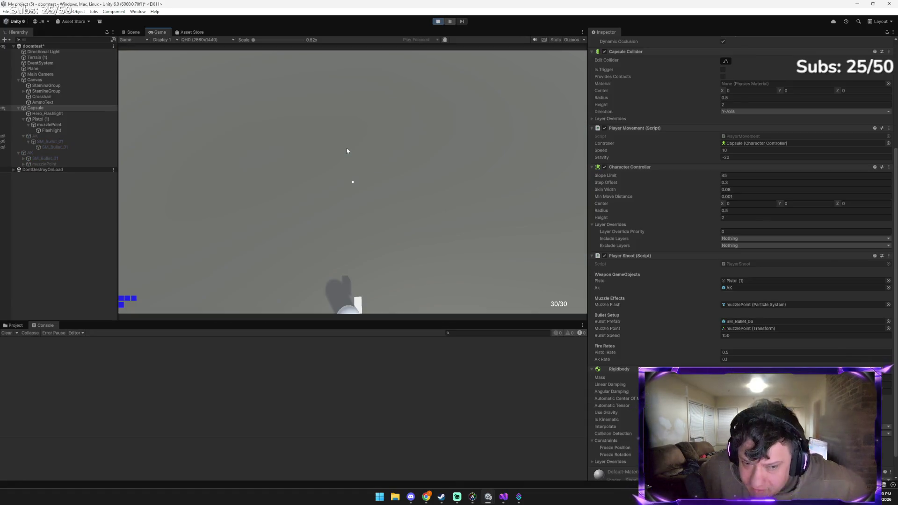
left_click(364, 159)
left_click(365, 162)
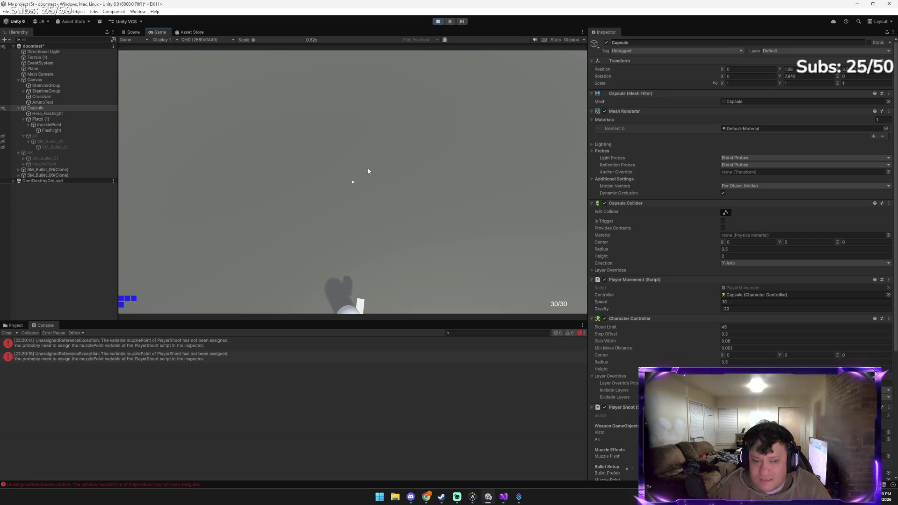
left_click(366, 170)
left_click(365, 173)
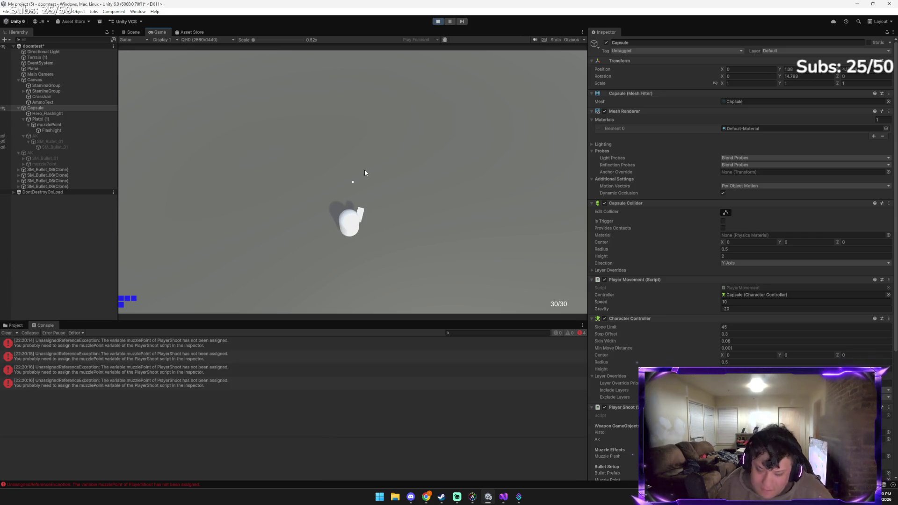
left_click(365, 172)
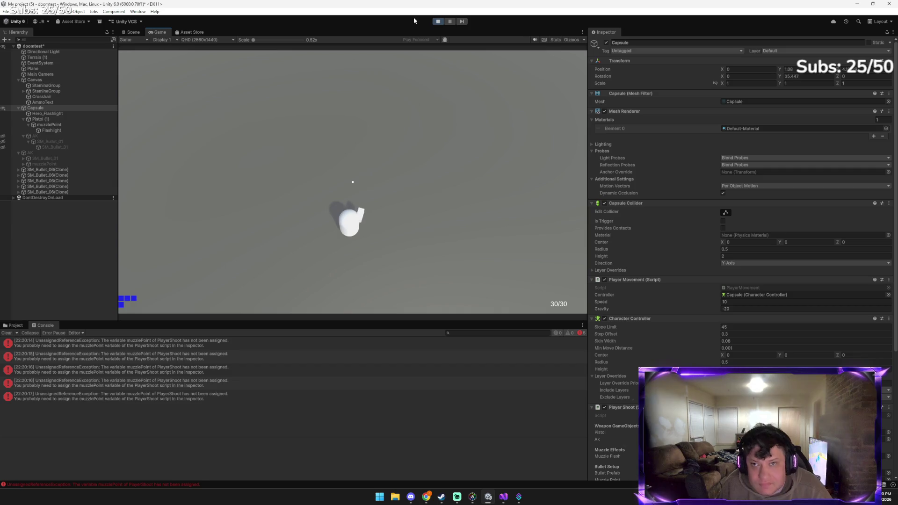
left_click(438, 21)
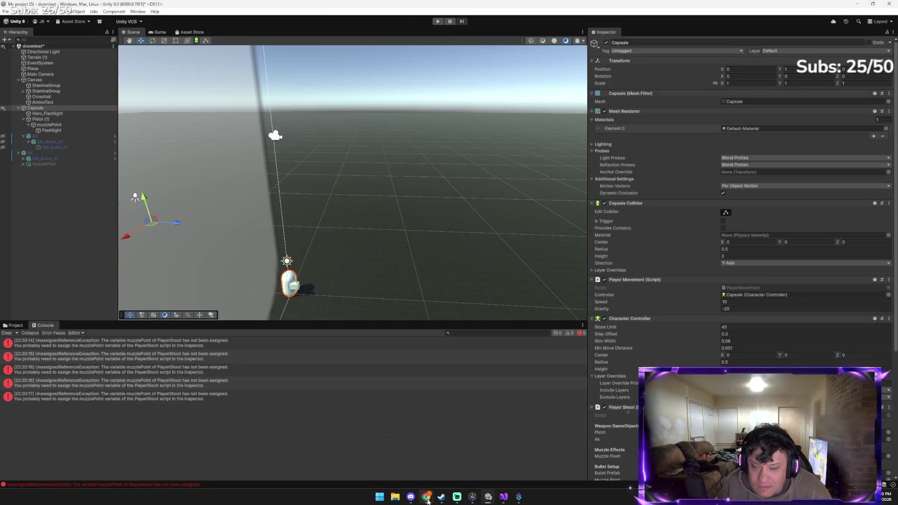
Paste the playtest screenshot into Gemini's message box
mouse_move(426, 497)
left_click(413, 470)
left_click(405, 439)
key("ctrl+v")
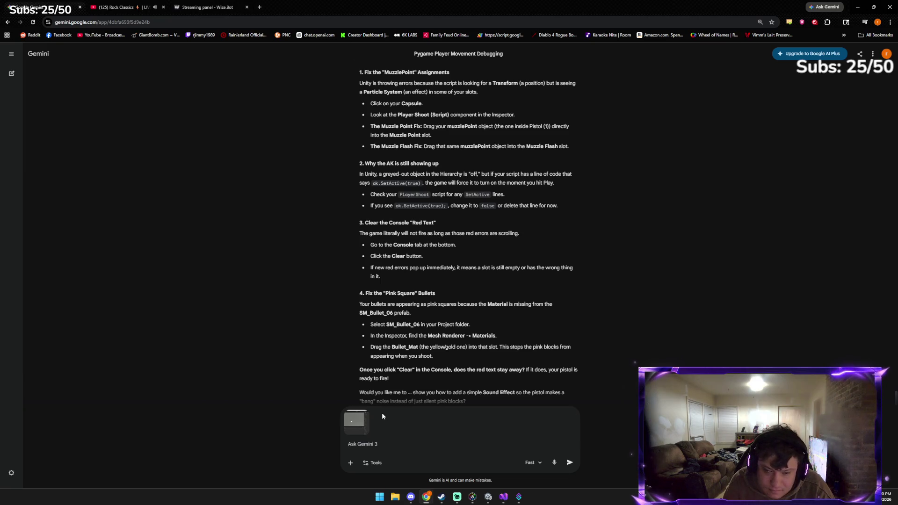
Send the screenshot with the note 'shows up immeadelty', read Gemini's checklist, then return to Unity
type("show")
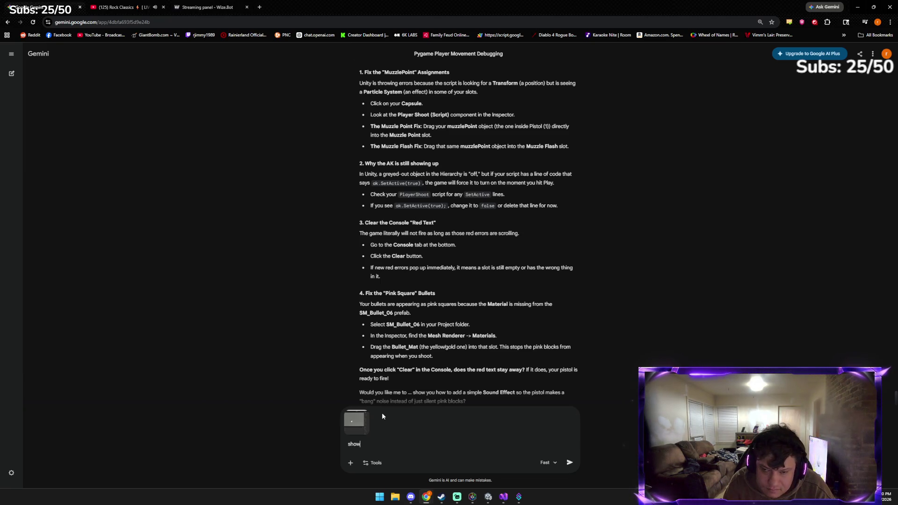
type("s up imm")
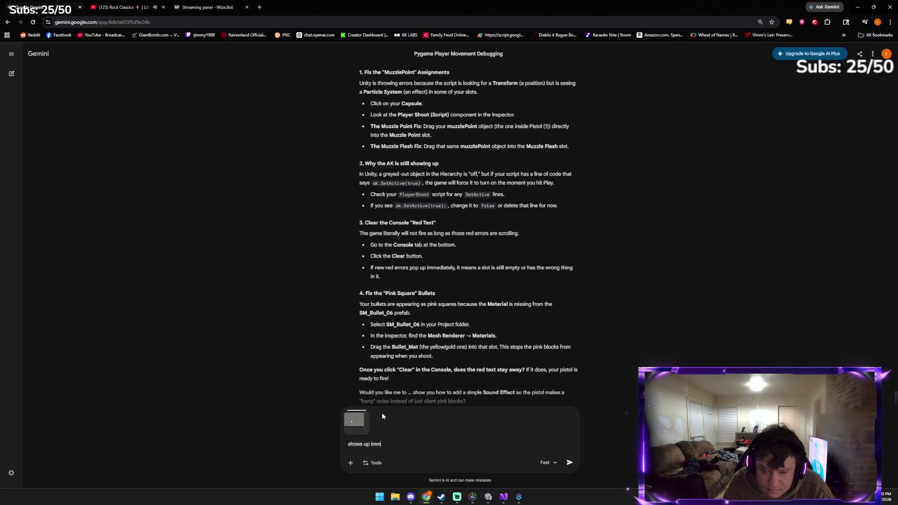
type("eadelt")
type("ly")
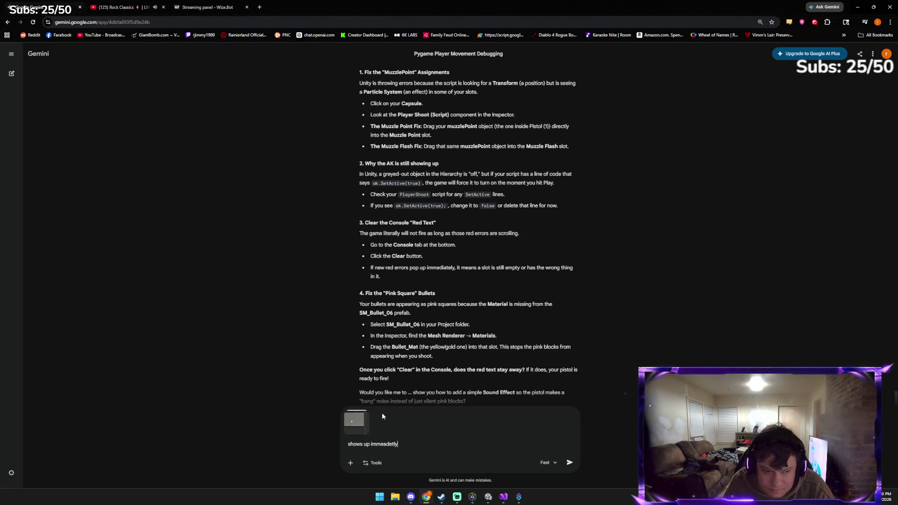
key("Return")
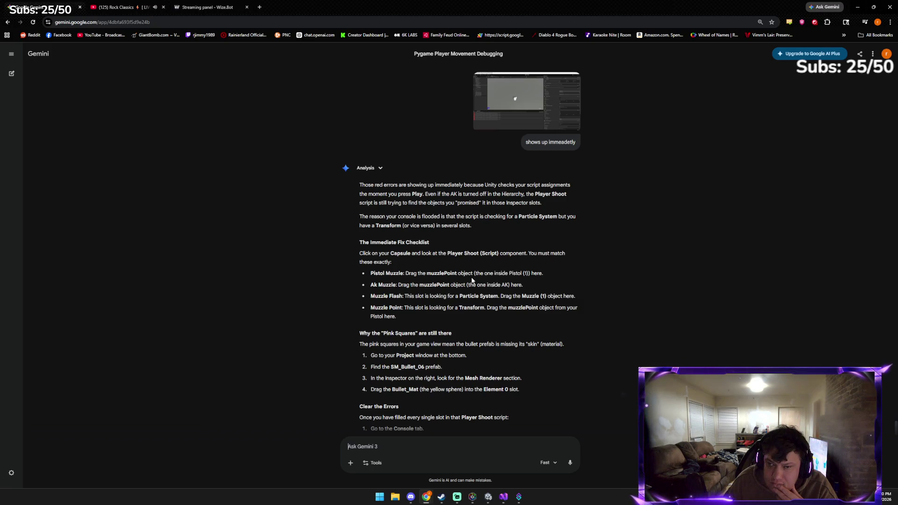
scroll(471, 280, "down", 1)
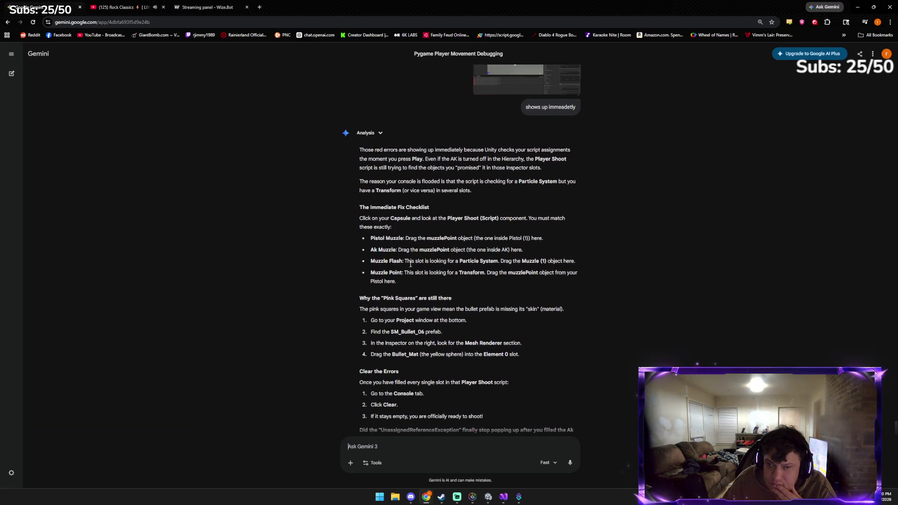
scroll(407, 280, "down", 1)
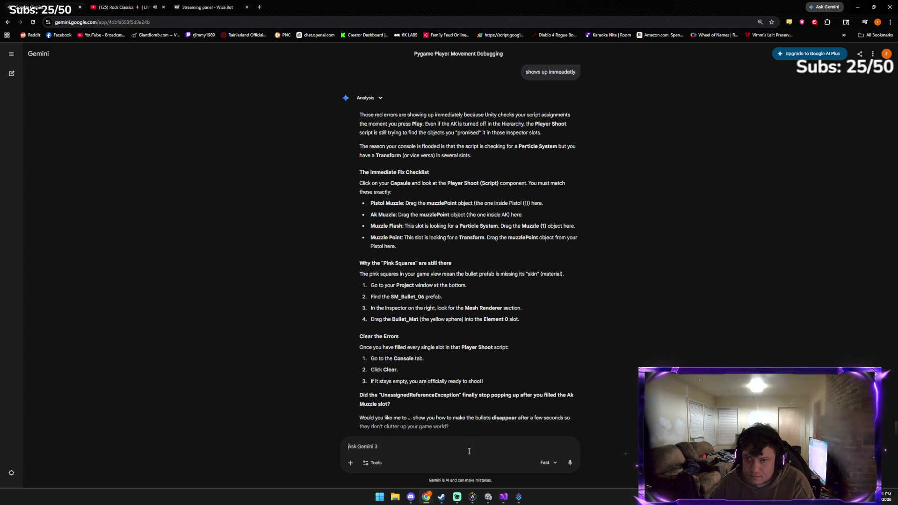
left_click(488, 497)
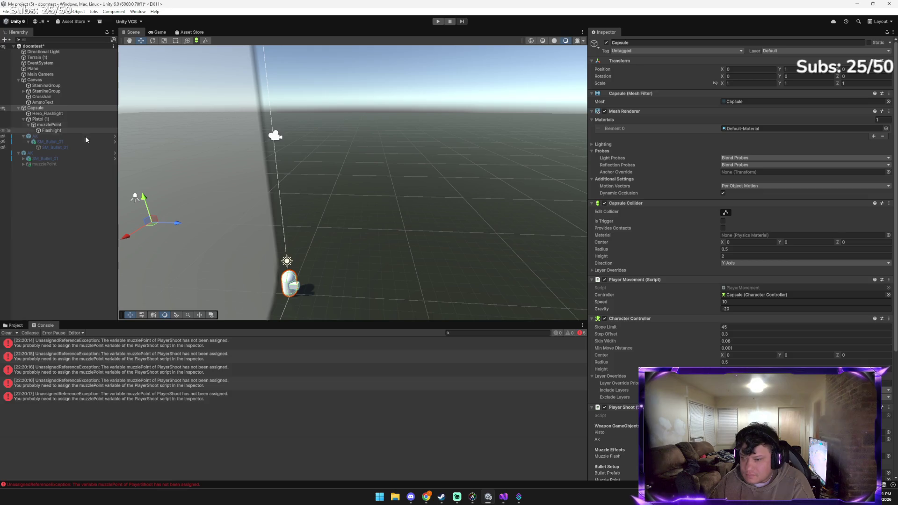
Drag muzzlePoint into the Pistol and Ak slots of Player Shoot, then switch to Gemini
scroll(686, 324, "down", 3)
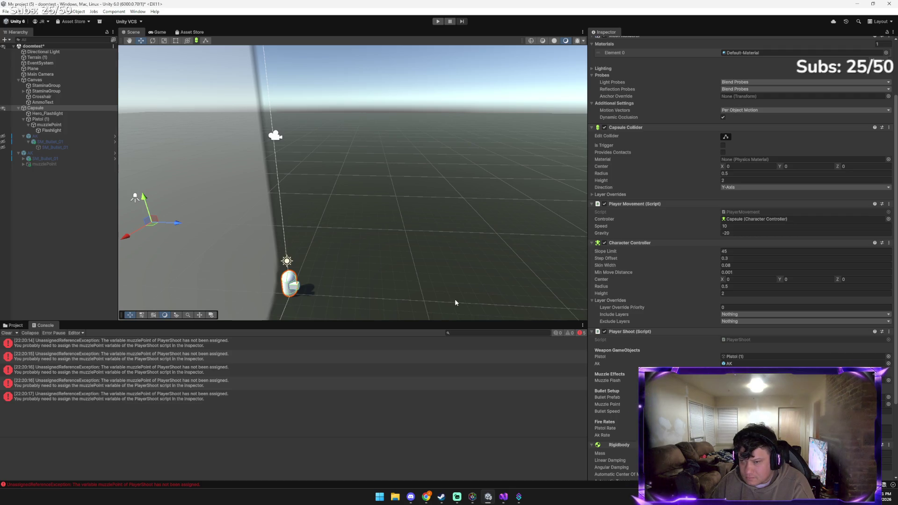
mouse_move(60, 124)
left_mouse_down()
mouse_move(395, 221)
mouse_move(749, 351)
mouse_move(751, 366)
mouse_move(751, 356)
left_mouse_up()
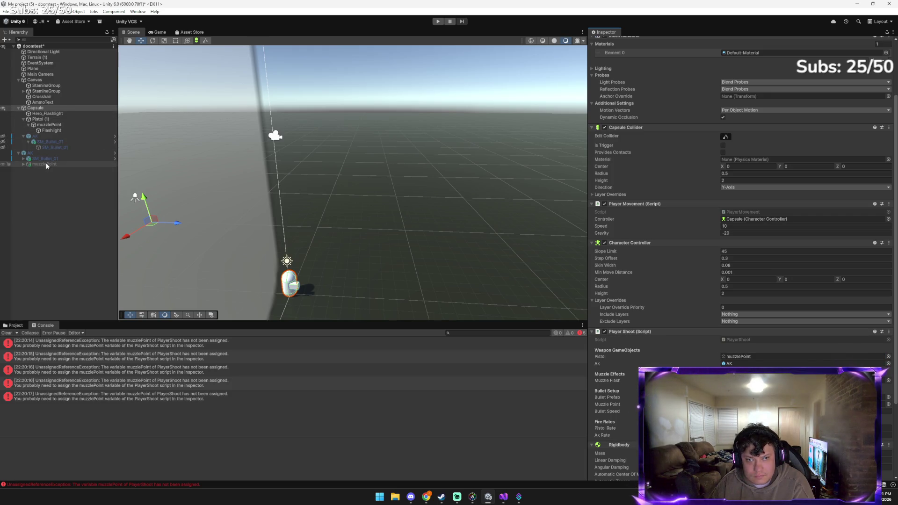
left_click_drag(679, 379, 748, 364)
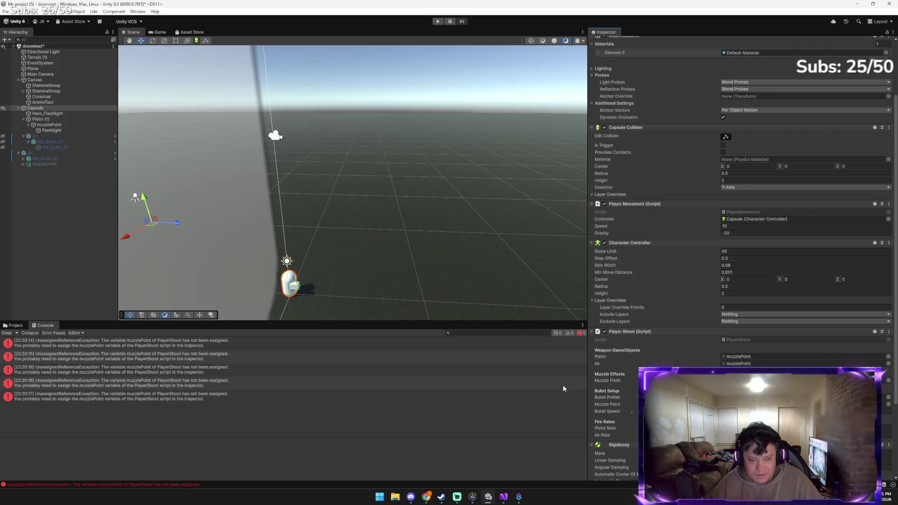
key("alt+Tab")
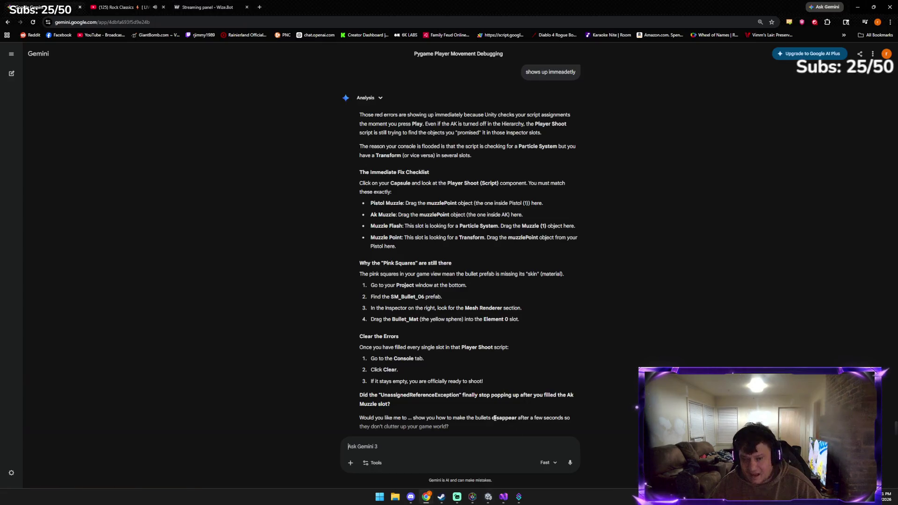
Send Gemini a new Unity screenshot, read its Ghost AK and slot-matching advice, then return to Unity
key("ctrl+v")
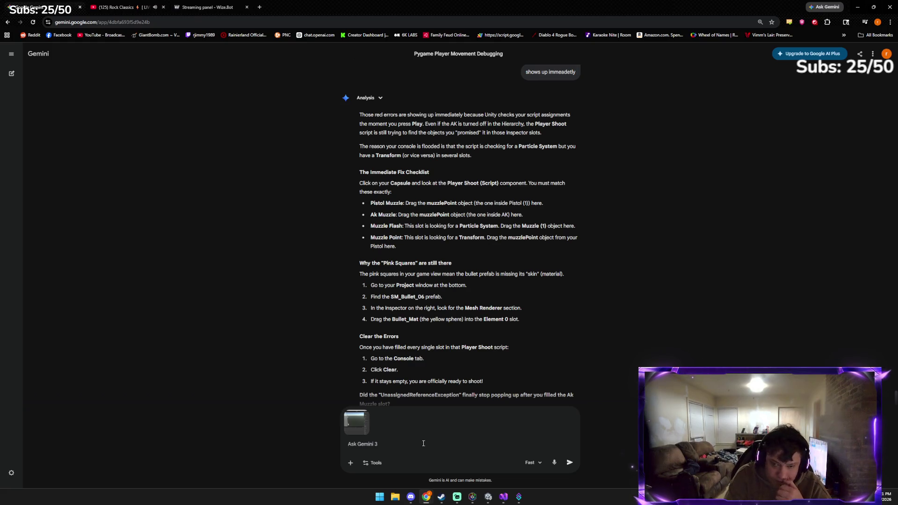
key("Return")
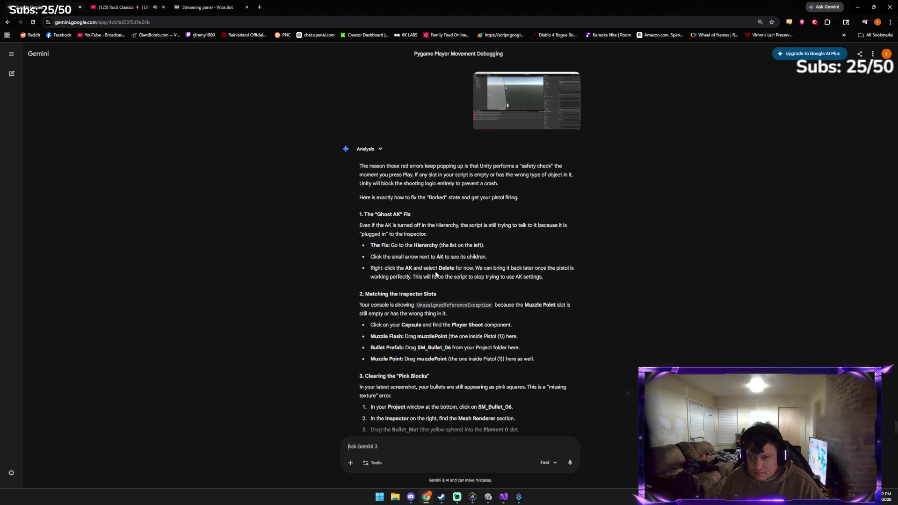
key("alt+Tab")
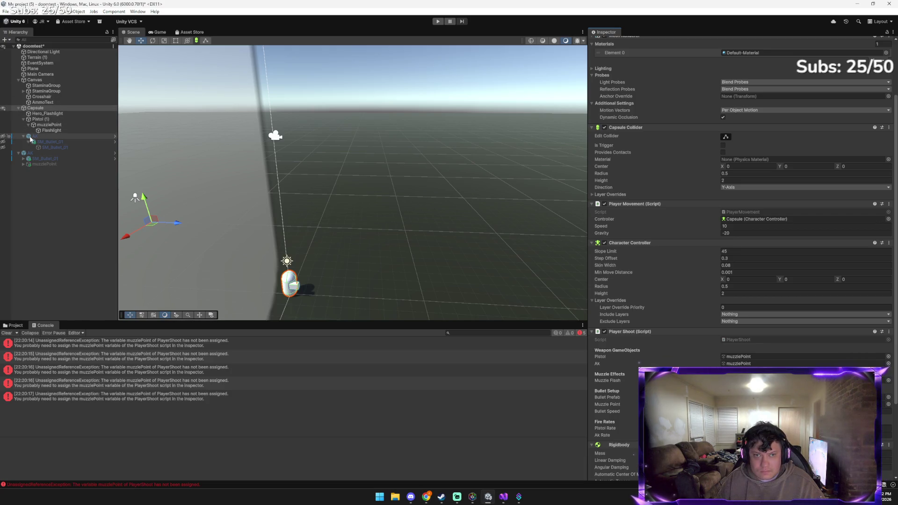
Delete the AK object from the Unity scene and bring the Gemini chat to the front
left_click(32, 137)
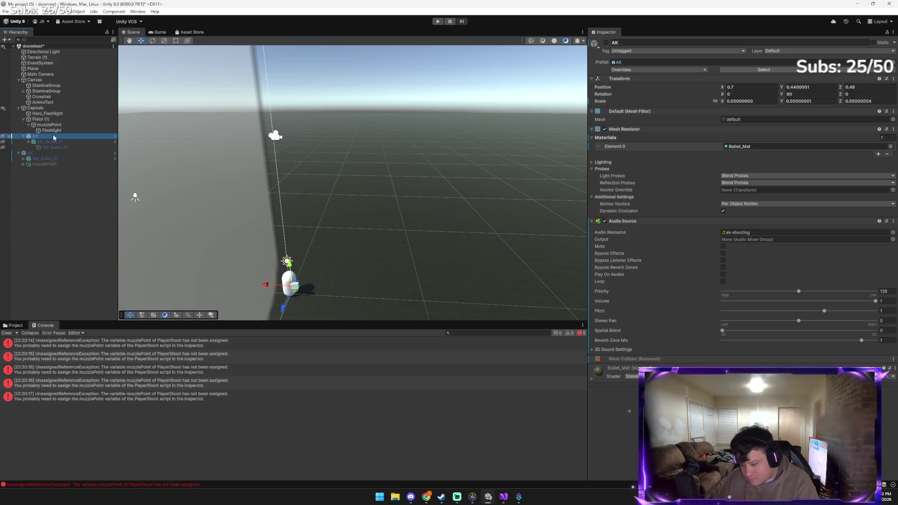
key("Delete")
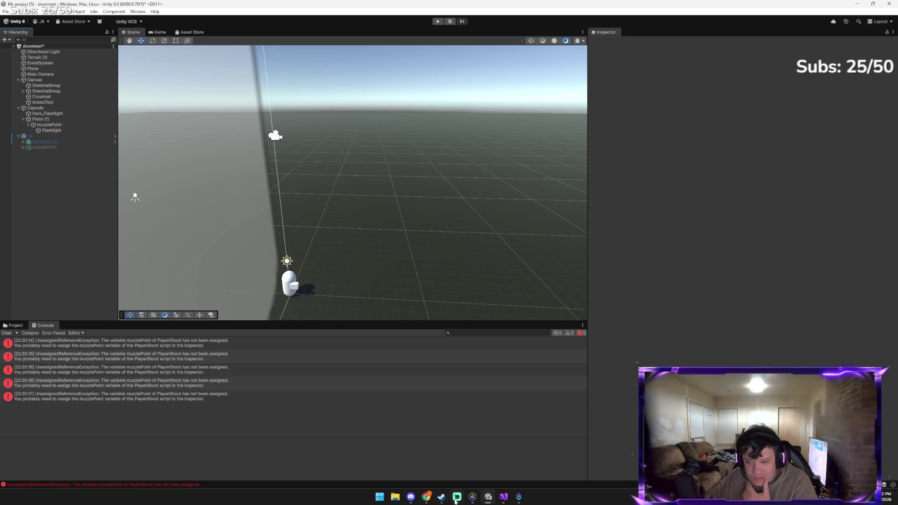
mouse_move(433, 497)
left_click(400, 459)
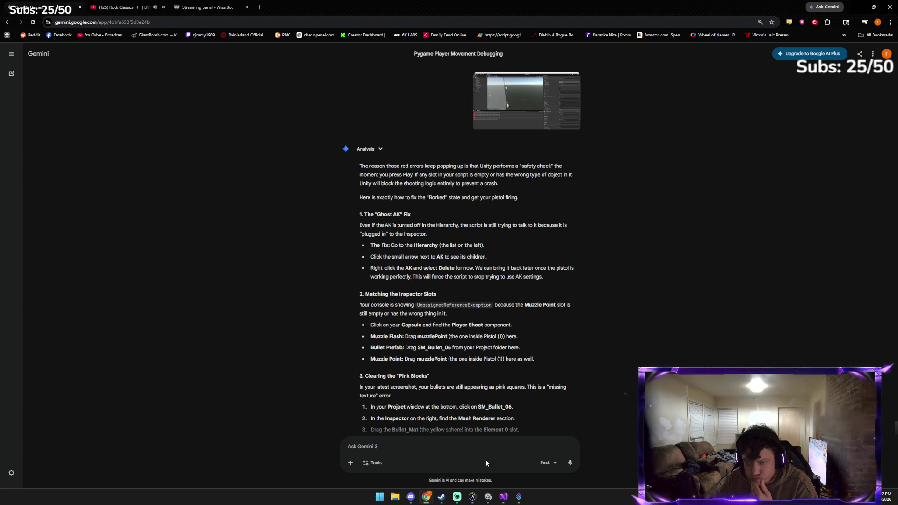
Back in Unity, clear the Console's errors and show the Project window's Assets folder
left_click(488, 496)
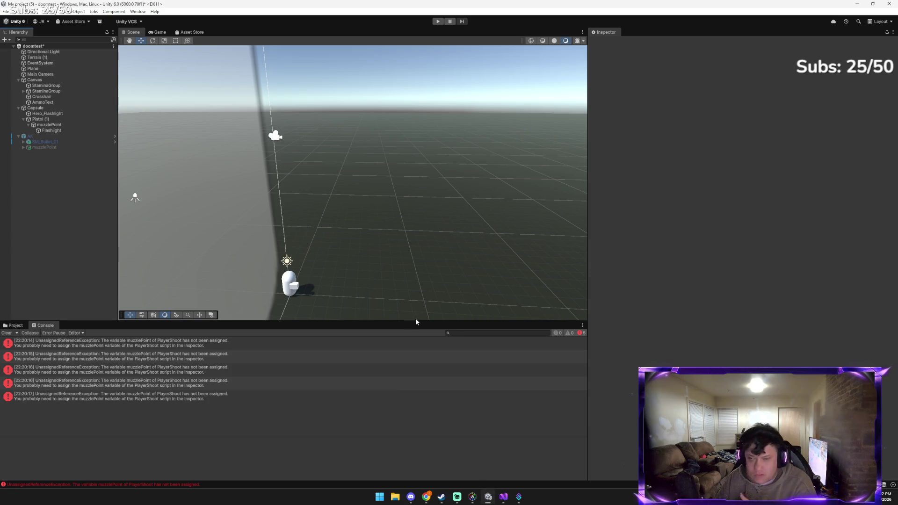
left_click(56, 108)
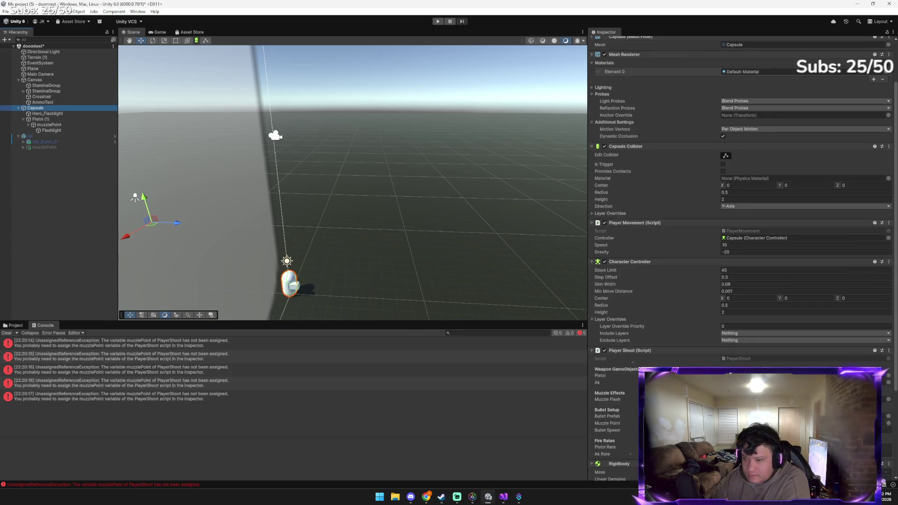
left_click(7, 332)
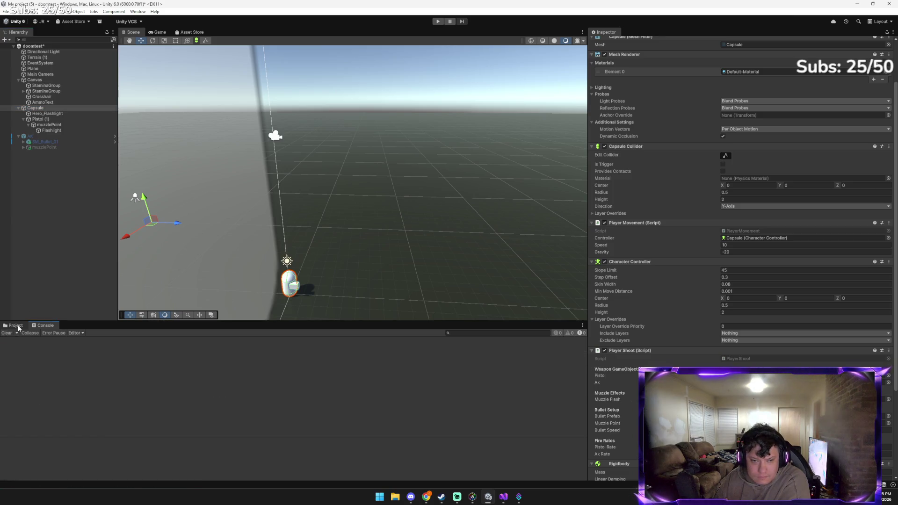
left_click(16, 325)
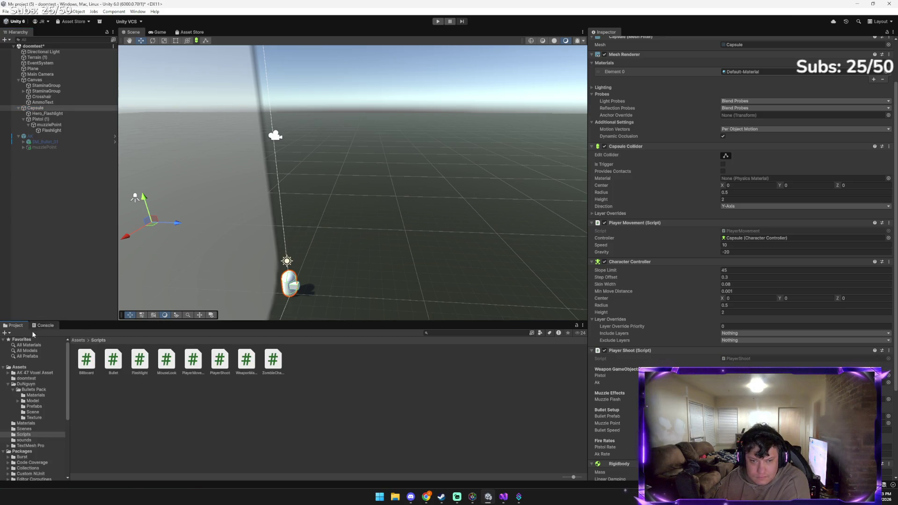
left_click(76, 341)
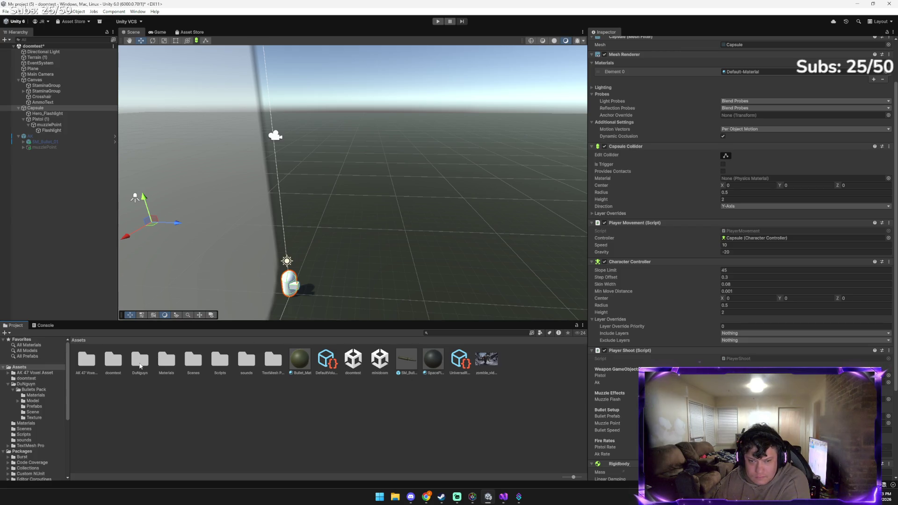
Inspect the SM_Bullet_06 prefab in DuNguyn > Bullets Pack > Prefabs, then return to Assets and Capsule
double_click(139, 363)
double_click(85, 361)
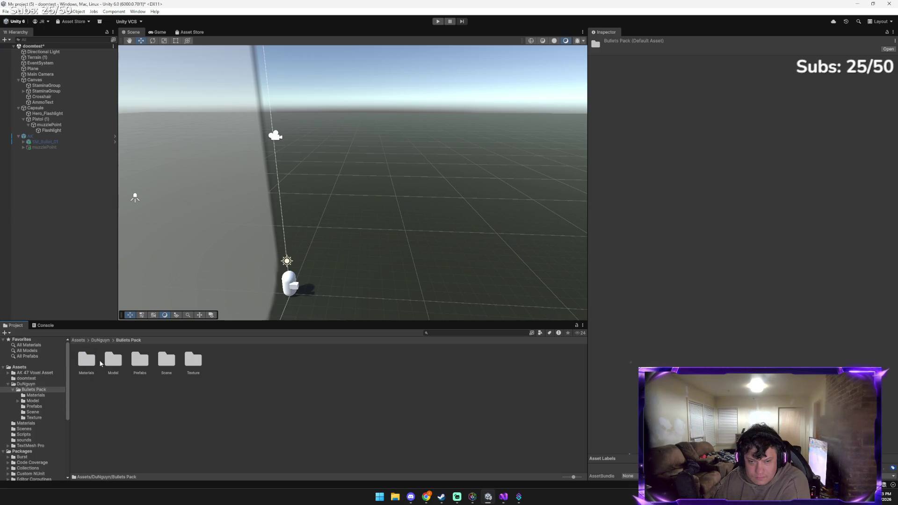
double_click(137, 361)
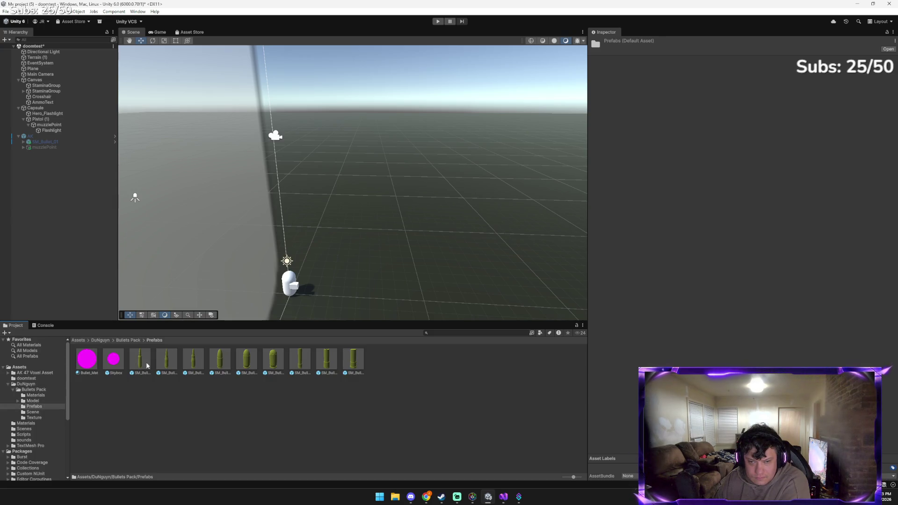
left_click(270, 365)
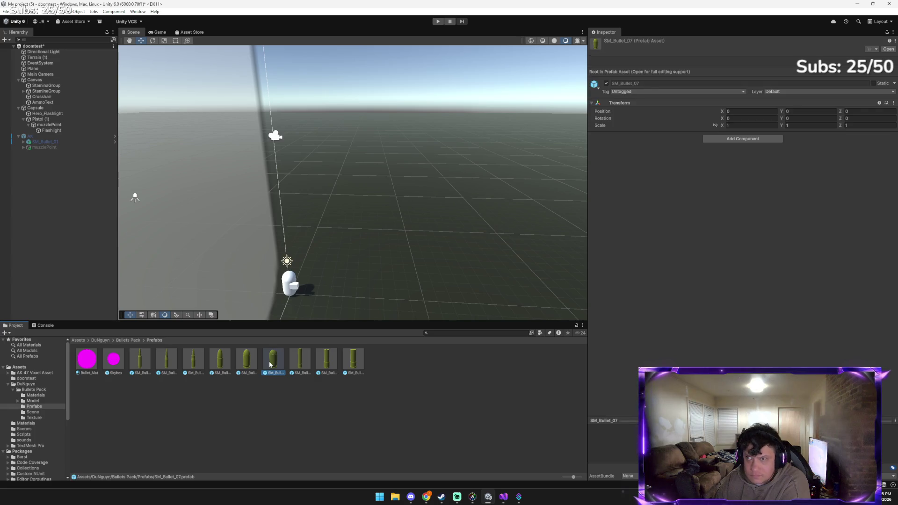
left_click(243, 365)
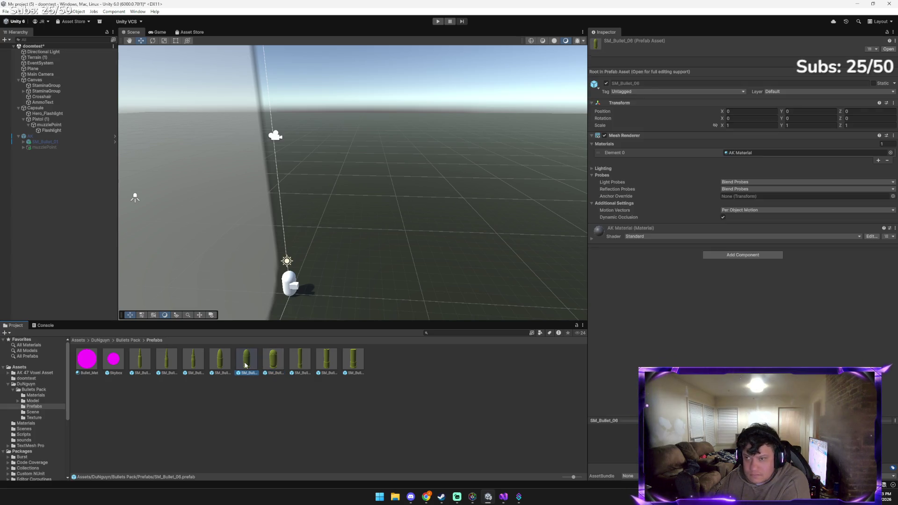
right_click(243, 362)
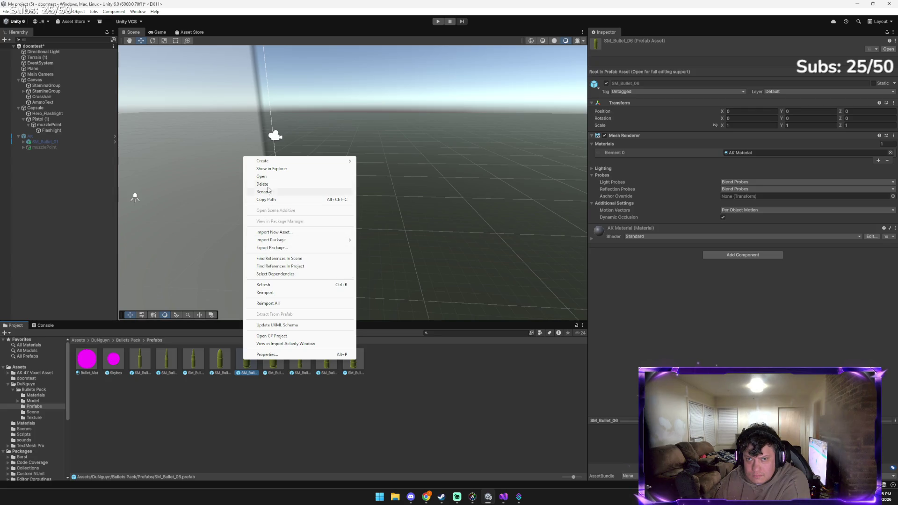
left_click(248, 392)
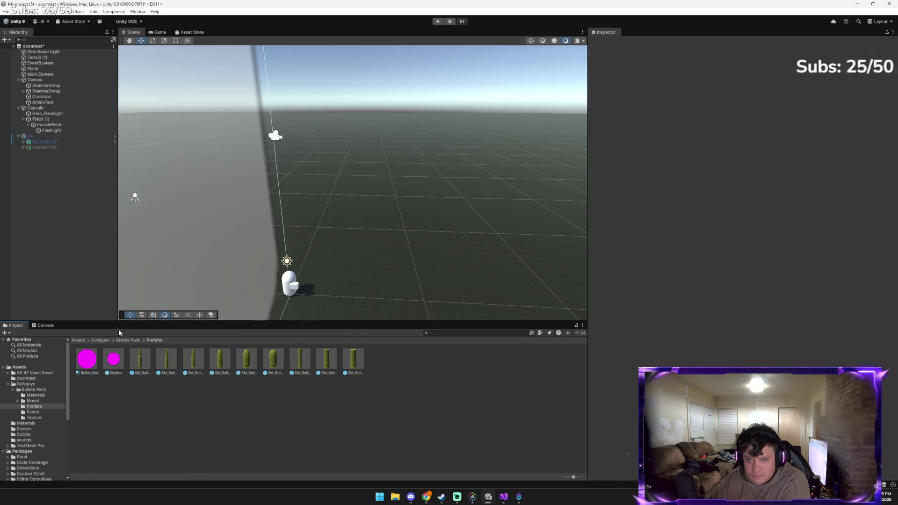
left_click(78, 340)
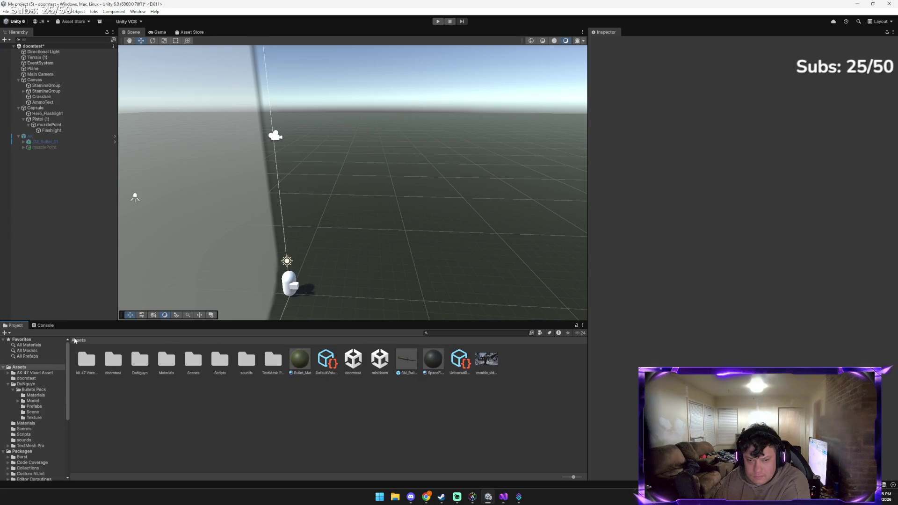
left_click(35, 108)
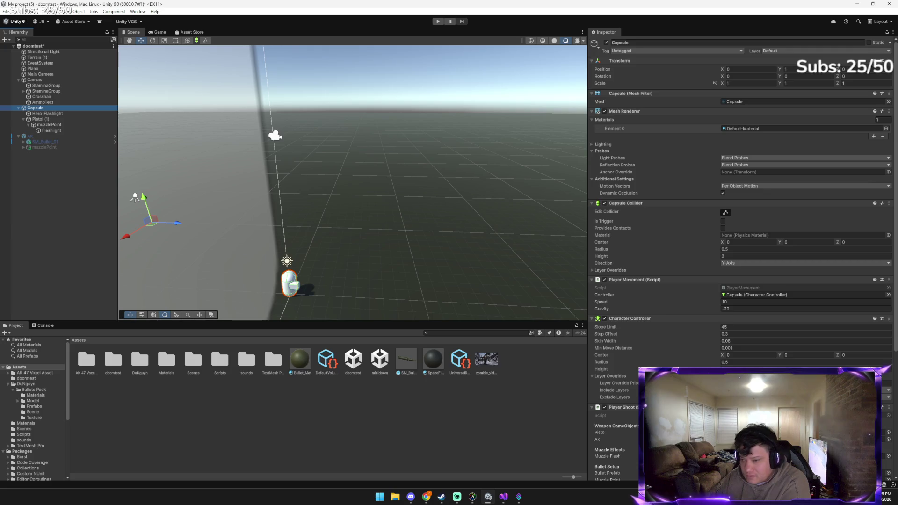
Check Player Shoot's Muzzle Point and Bullet Prefab pickers without assigning anything, then switch to Gemini
scroll(676, 321, "down", 1)
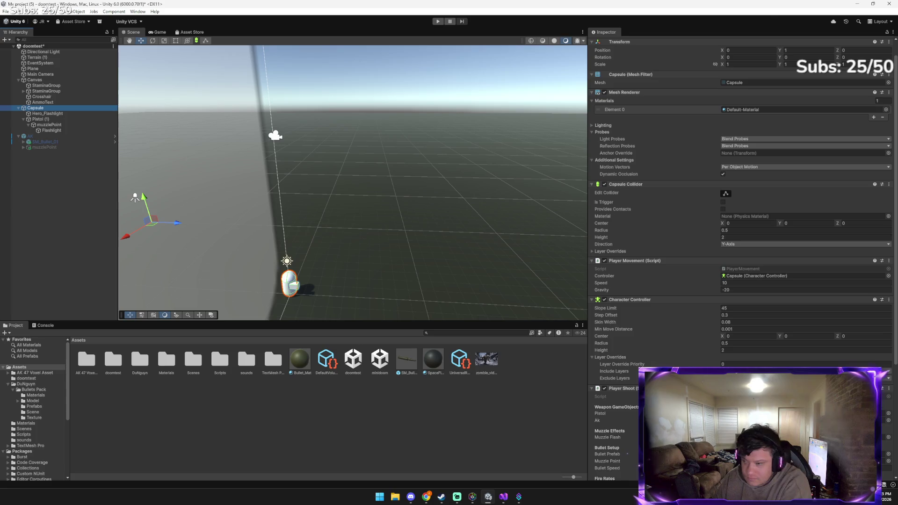
left_click(889, 438)
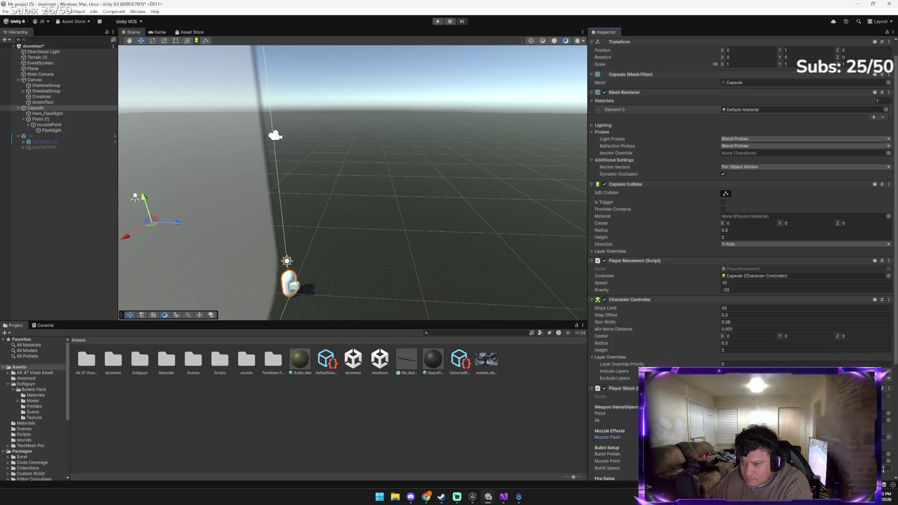
left_click(889, 461)
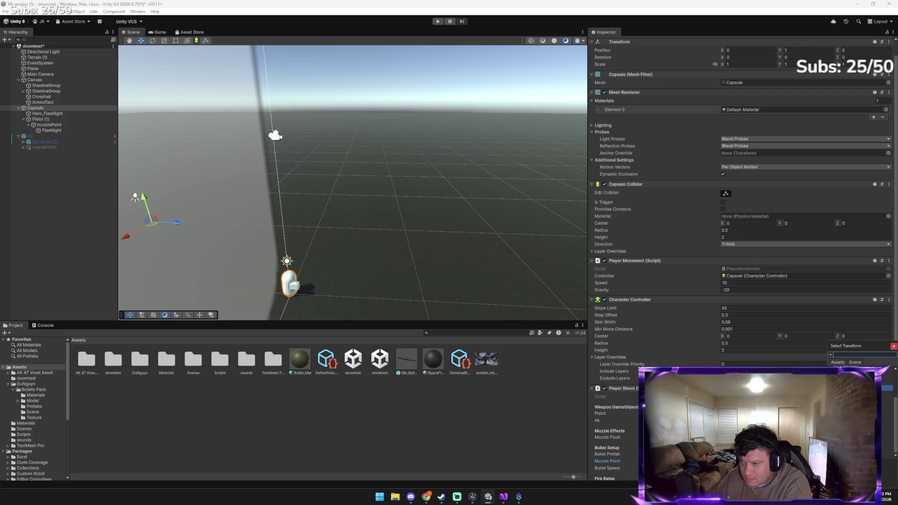
key("Escape")
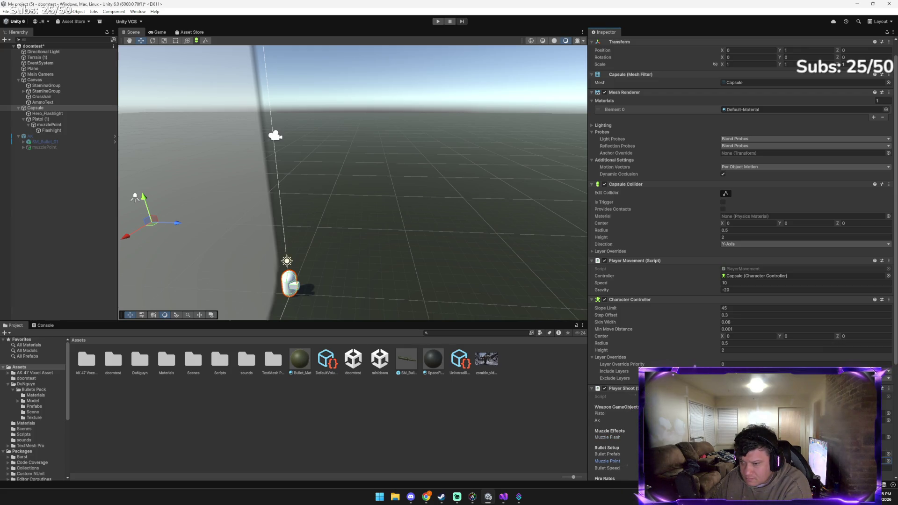
left_click(889, 455)
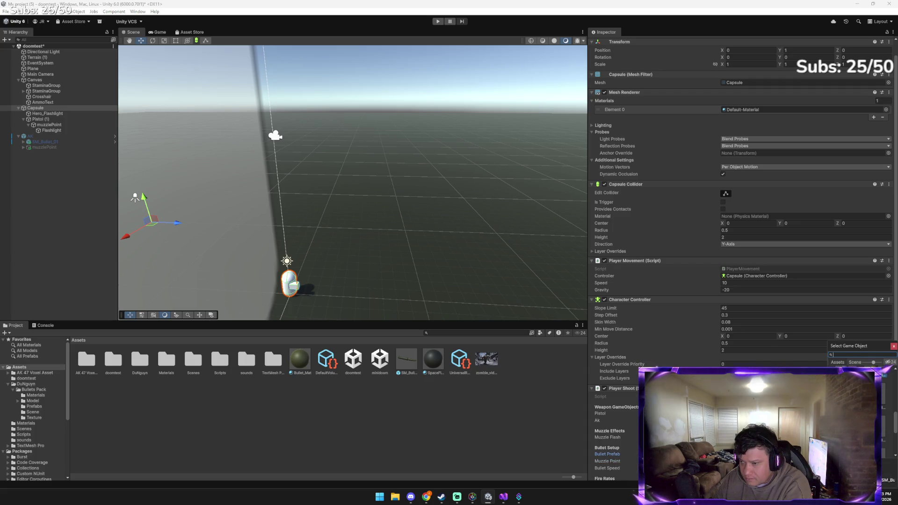
key("Escape")
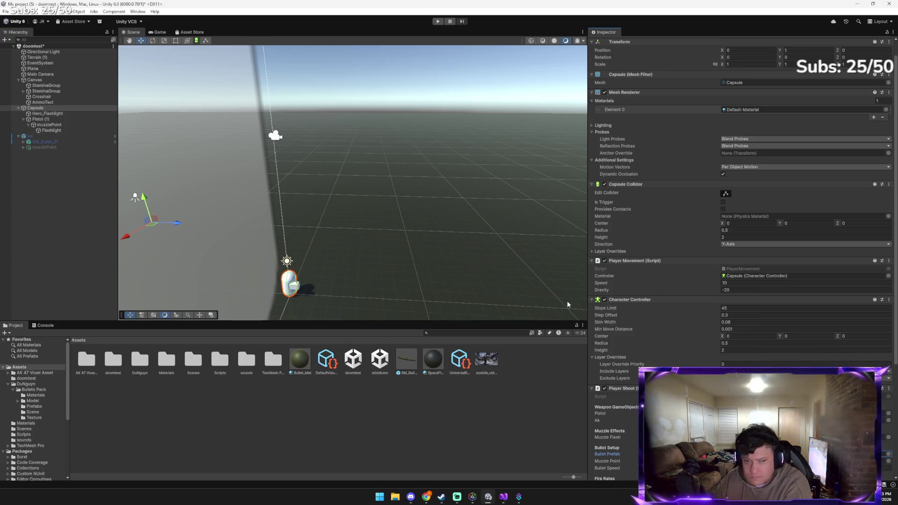
left_click(888, 454)
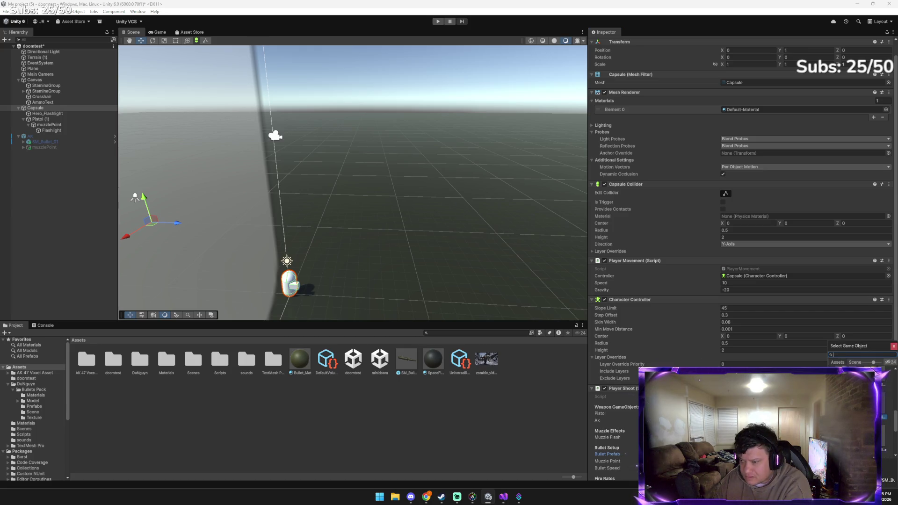
key("Escape")
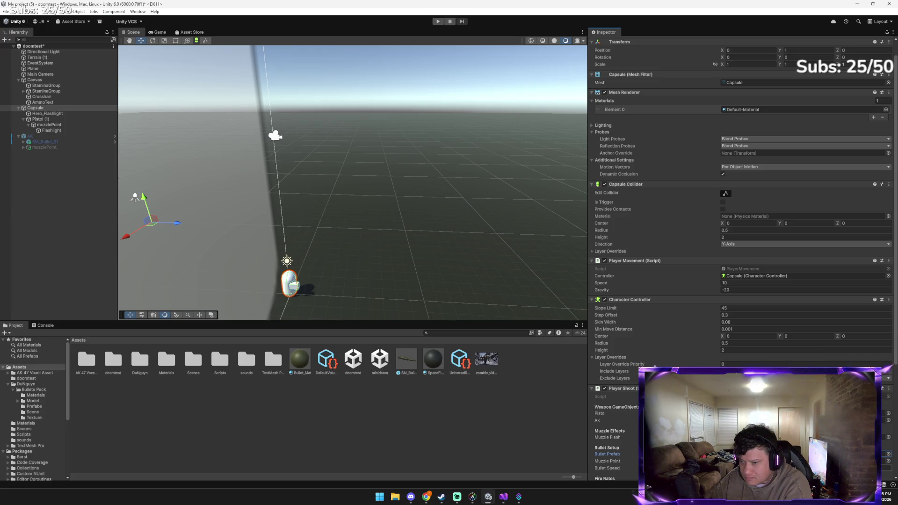
scroll(742, 257, "down", 3)
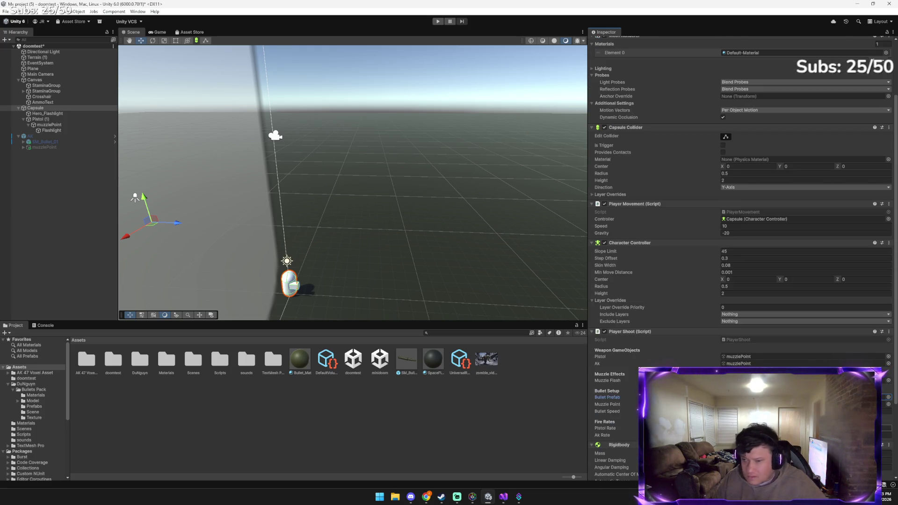
key("alt+Tab")
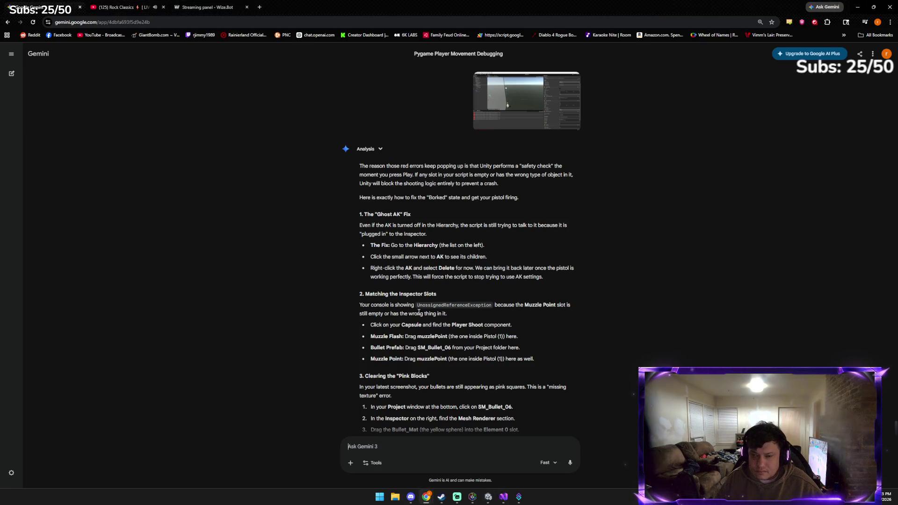
Read Gemini's Final Reset steps, then switch back to the Unity editor
scroll(403, 311, "down", 3)
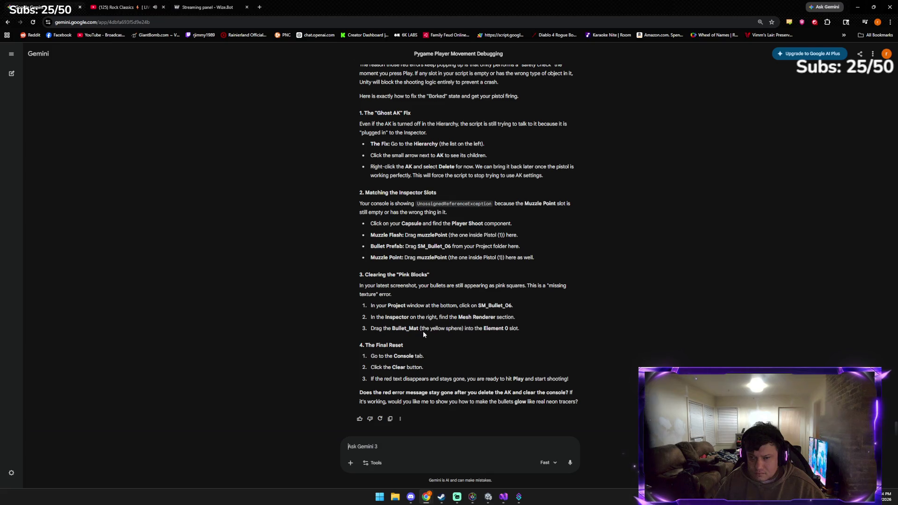
key("alt+Tab")
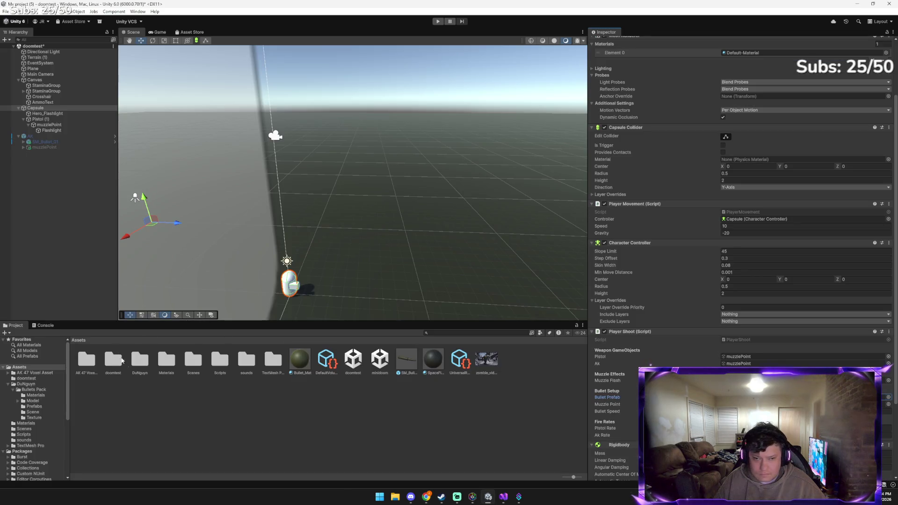
Open DuNguyn > Bullets Pack > Prefabs and select the SM_Bullet_06 prefab
double_click(140, 361)
left_click(93, 362)
double_click(93, 361)
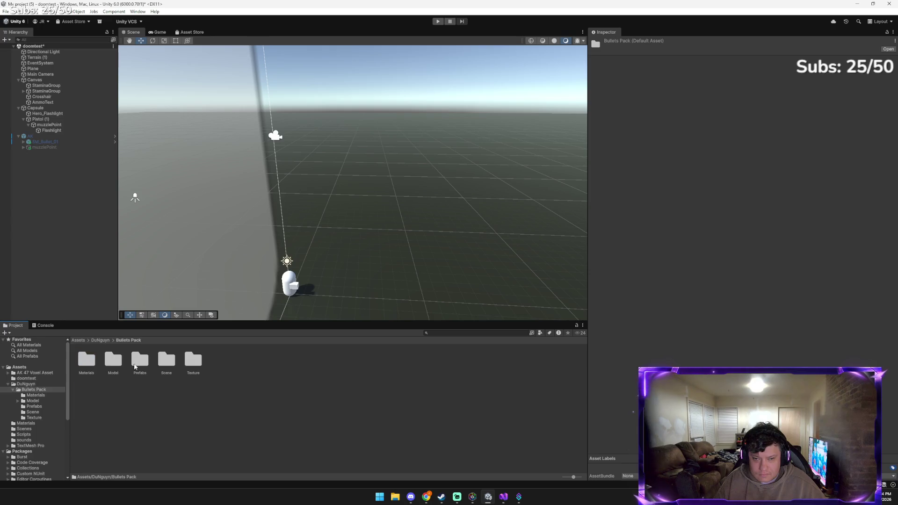
double_click(140, 360)
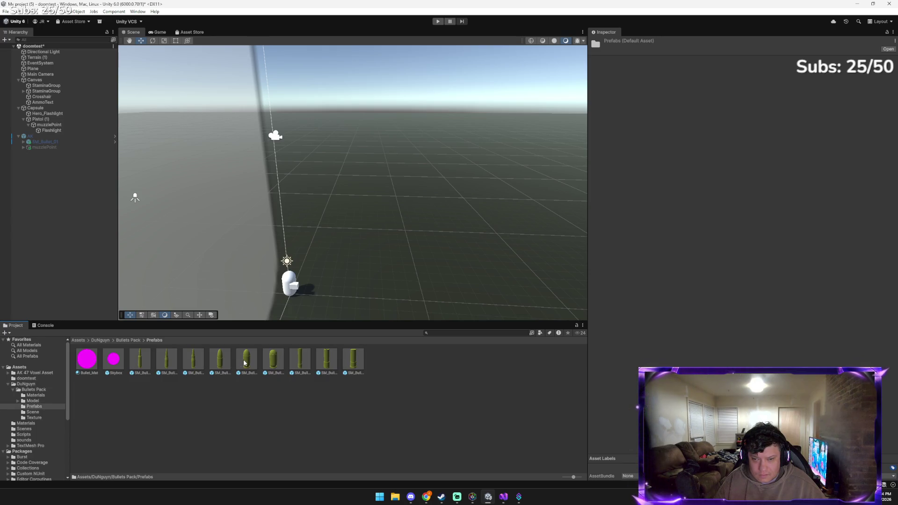
left_click(276, 365)
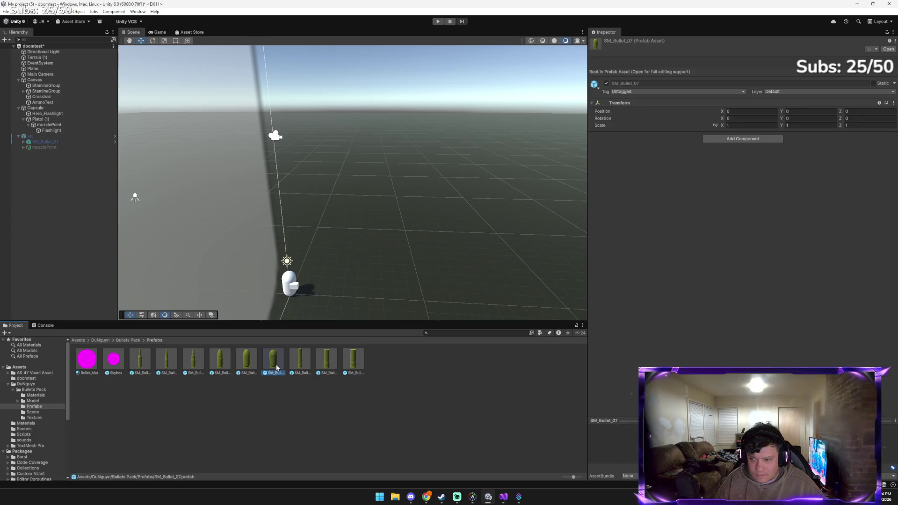
key("Left")
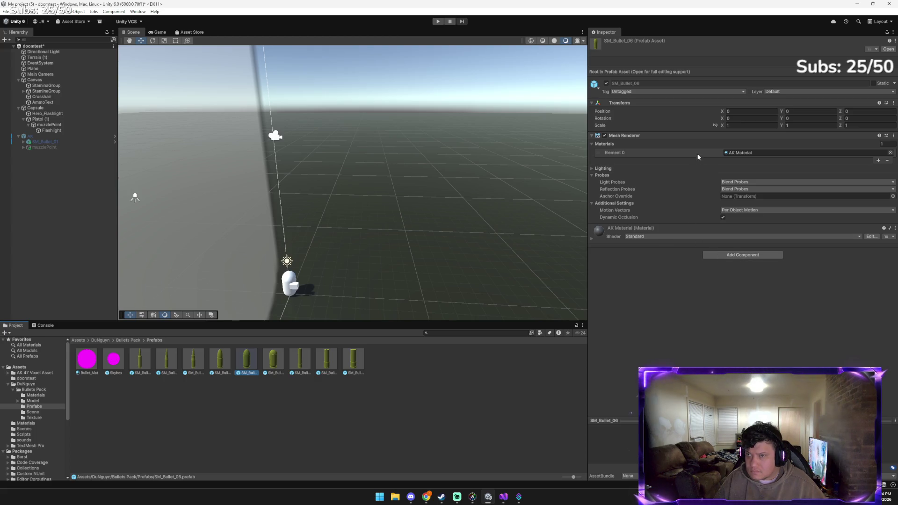
Set SM_Bullet_06's Mesh Renderer Element 0 material to the yellow Bullets_M, then return to Gemini
left_click(599, 153)
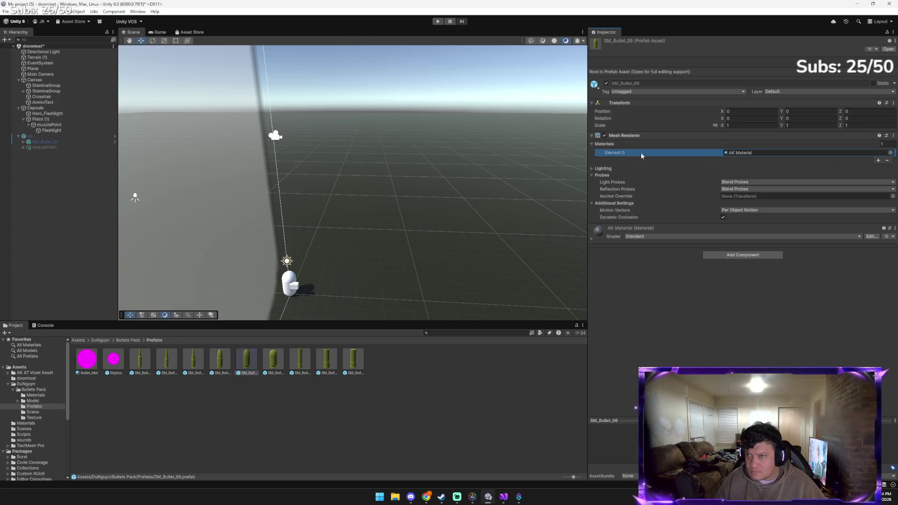
left_click(891, 152)
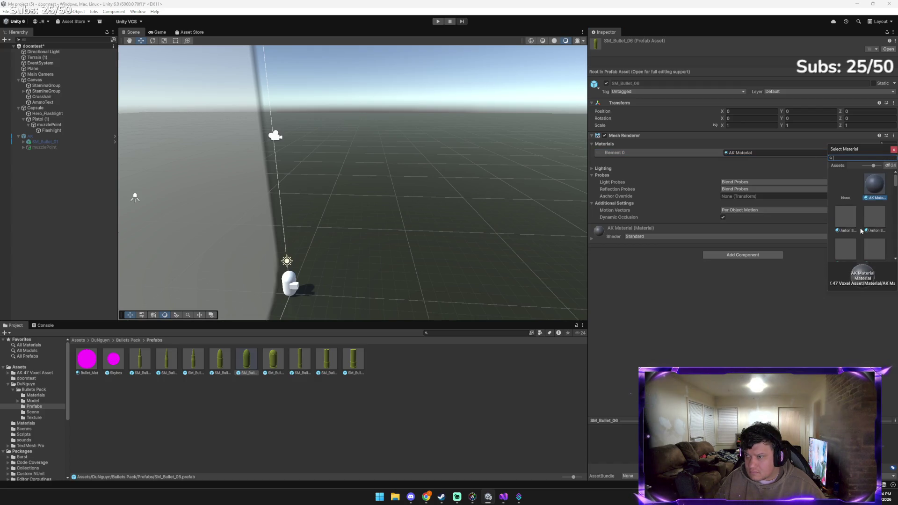
double_click(879, 184)
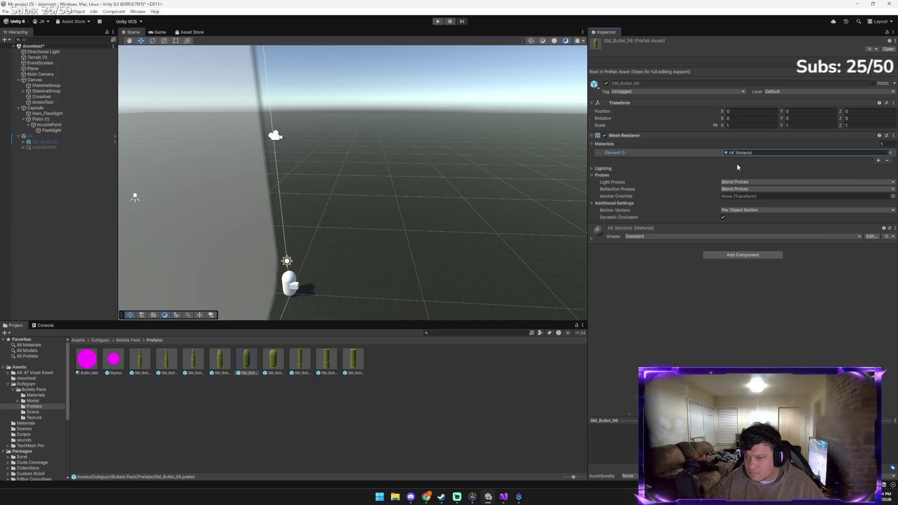
left_click(891, 153)
scroll(866, 219, "down", 2)
double_click(875, 240)
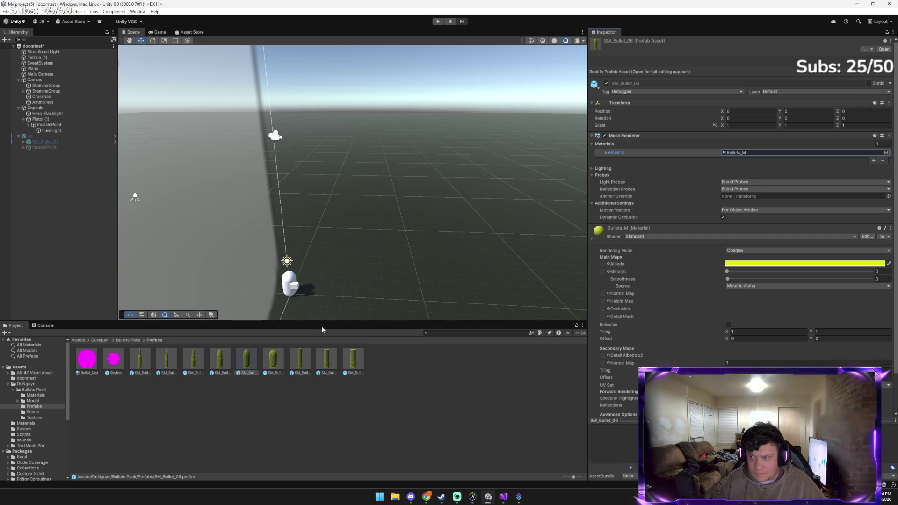
key("alt+Tab")
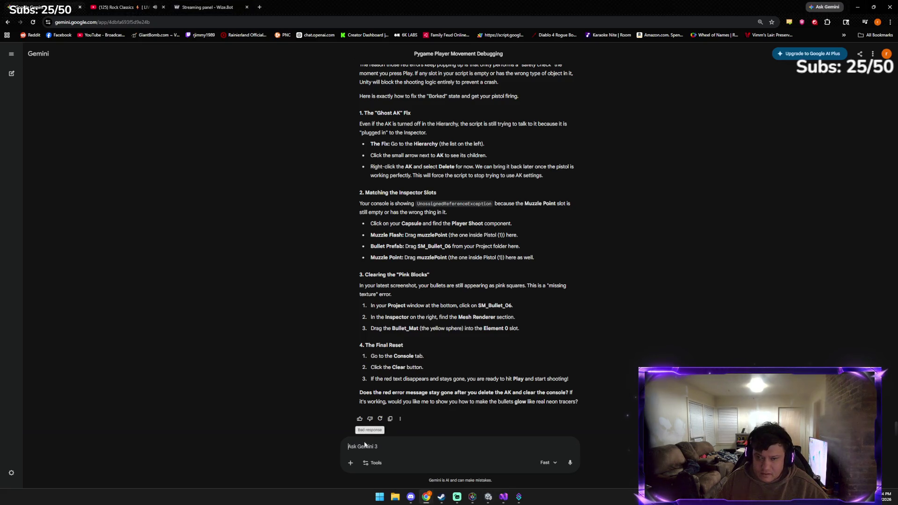
Send Gemini an editor screenshot, read its four-step emergency checklist, and return to Unity
key("ctrl+v")
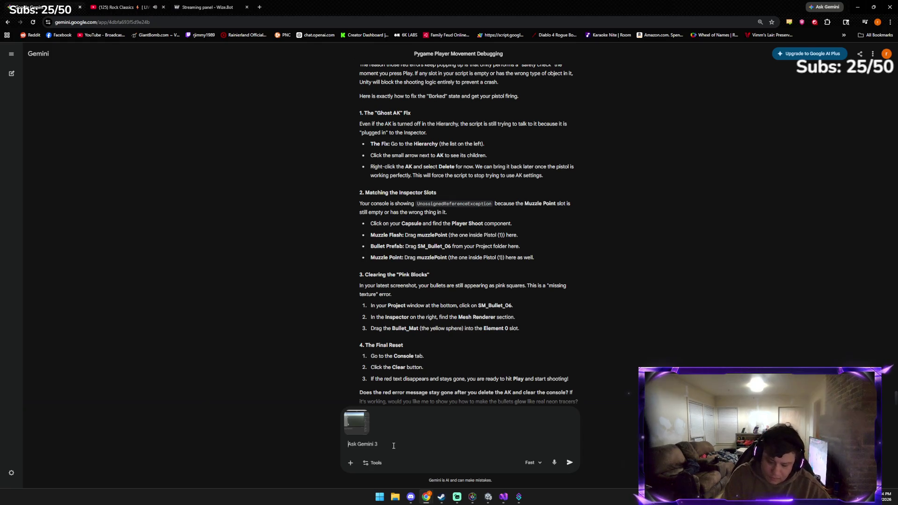
key("Return")
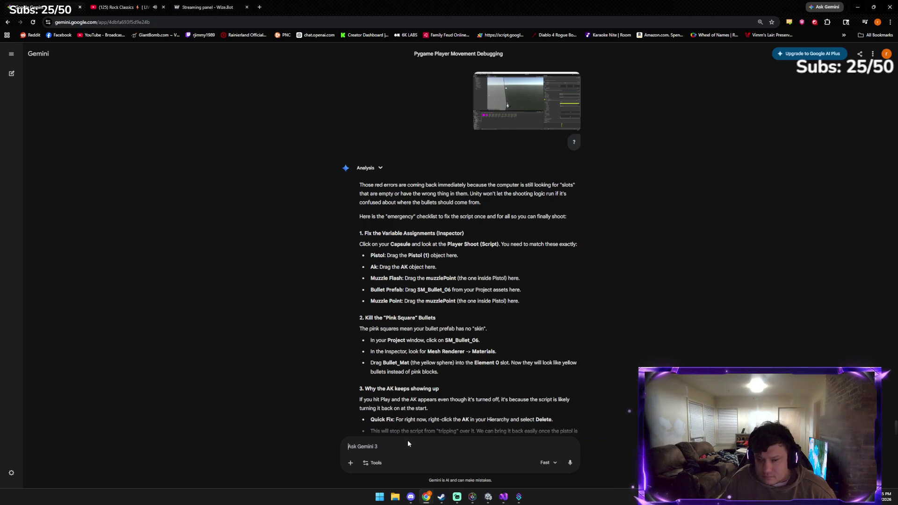
scroll(403, 439, "down", 3)
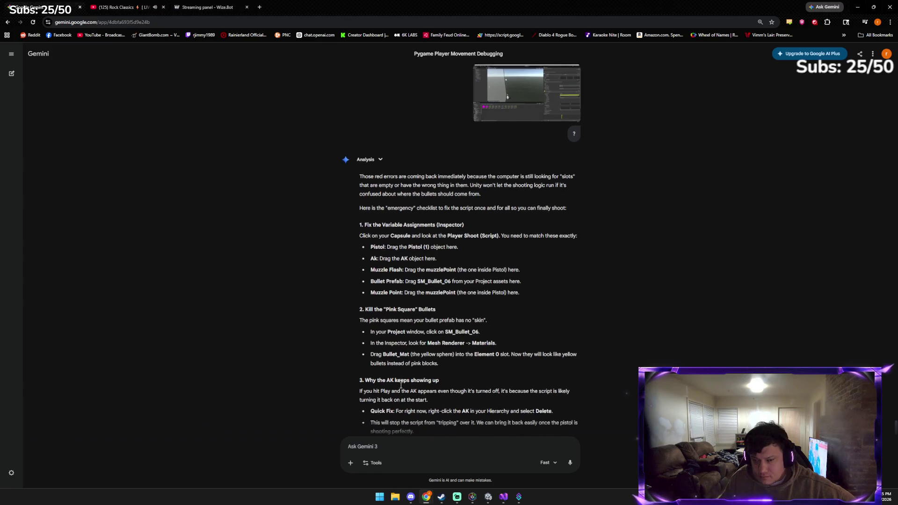
scroll(397, 402, "down", 1)
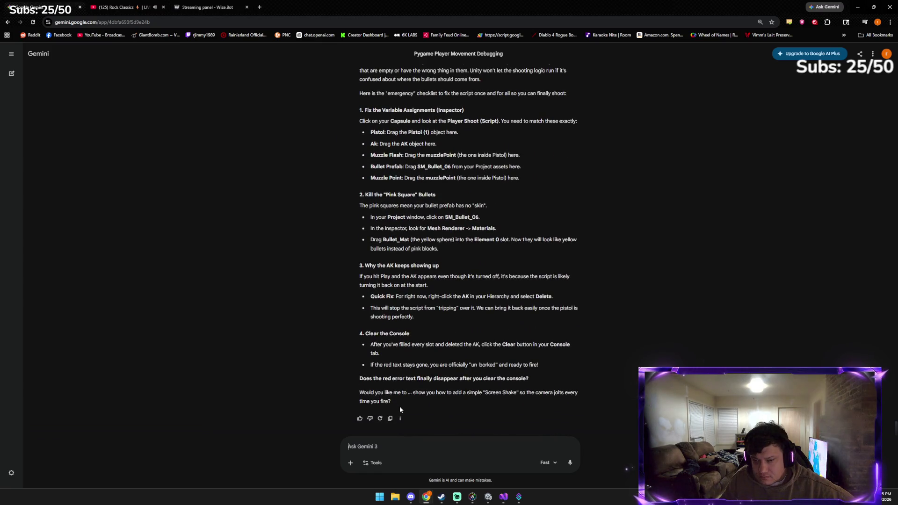
left_click(493, 498)
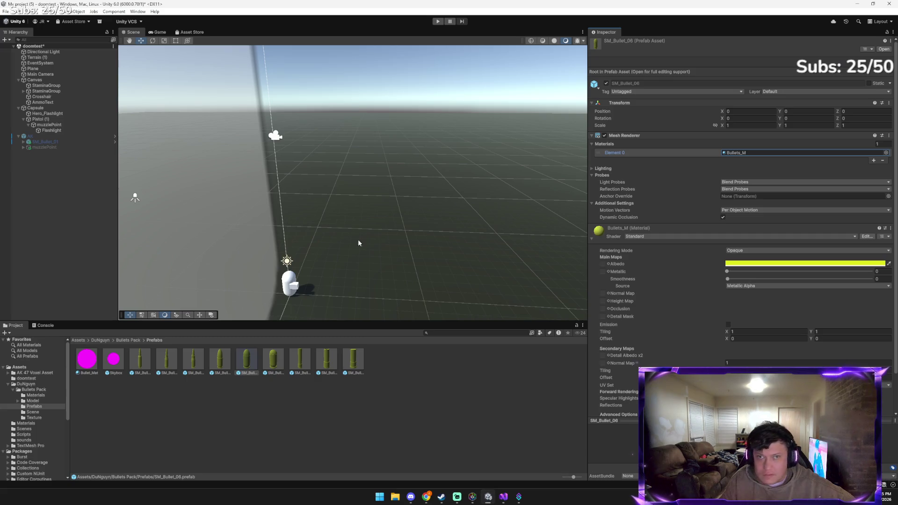
Enter Play mode and fire the pistol to spawn SM_Bullet_06 clones
left_click(440, 22)
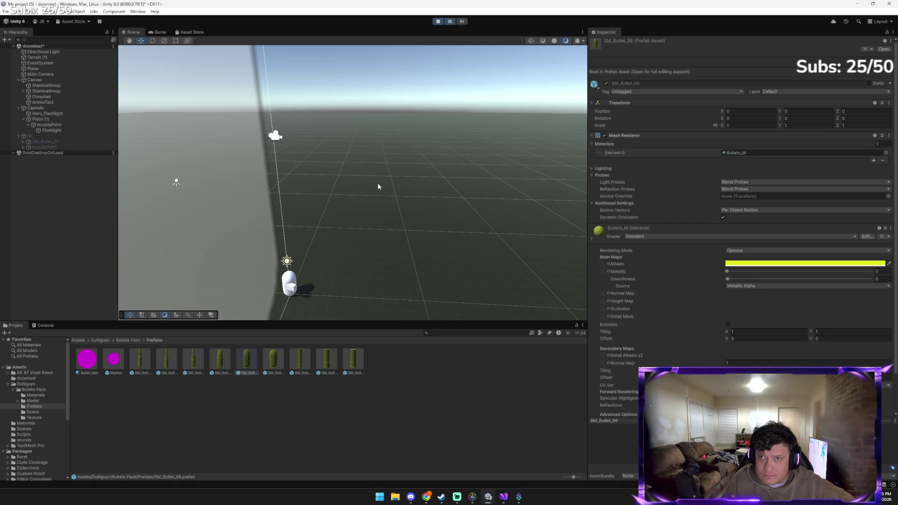
left_click(378, 186)
left_click(438, 22)
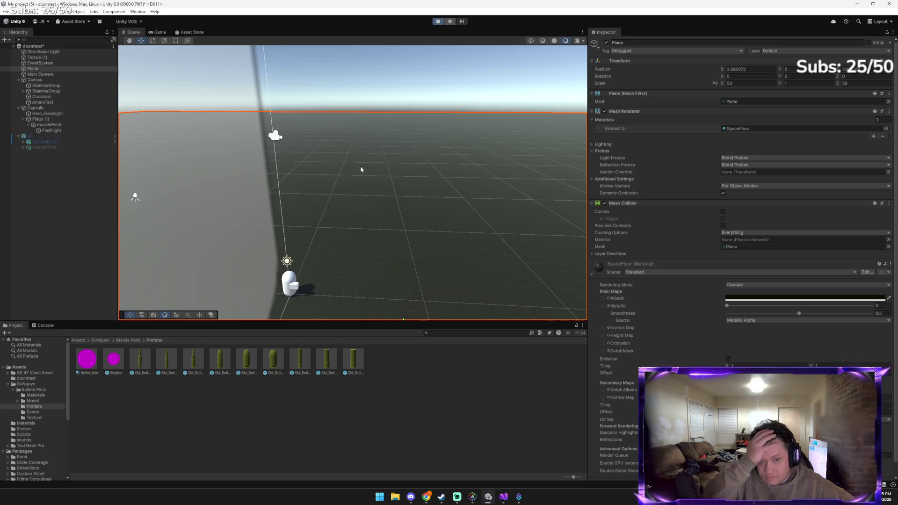
left_click(369, 167)
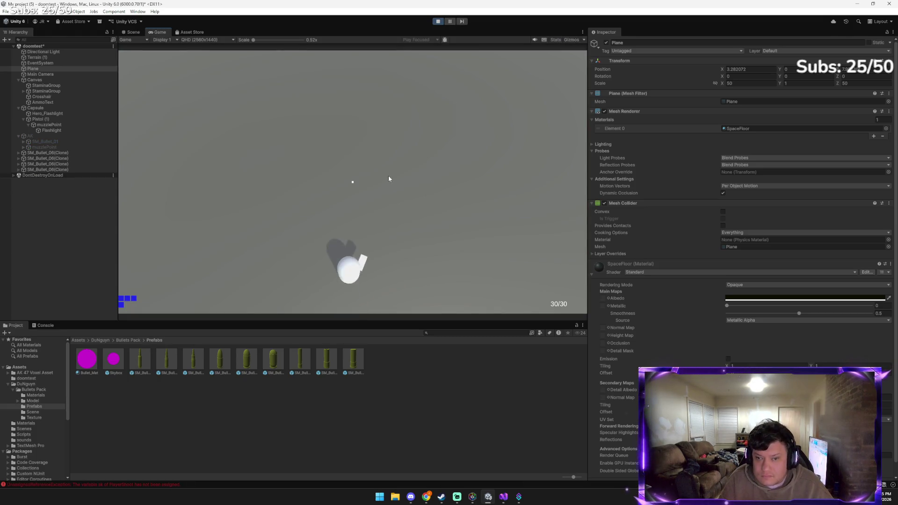
mouse_move(243, 180)
left_mouse_down()
mouse_move(398, 173)
mouse_move(307, 125)
left_mouse_up()
mouse_move(463, 224)
left_mouse_down()
mouse_move(269, 221)
mouse_move(325, 178)
mouse_move(393, 181)
mouse_move(197, 174)
mouse_move(343, 196)
mouse_move(261, 281)
mouse_move(390, 215)
mouse_move(287, 213)
left_mouse_up()
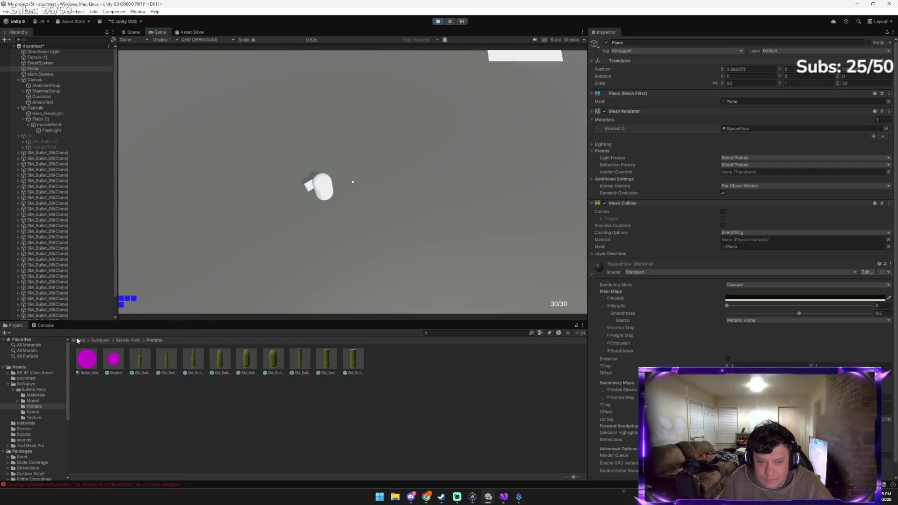
View the Console's unassigned ak reference errors while firing and walking with W/S, then switch to Gemini
left_click(49, 327)
mouse_move(252, 242)
left_mouse_down()
mouse_move(352, 211)
mouse_move(392, 170)
mouse_move(359, 180)
mouse_move(387, 192)
left_mouse_up()
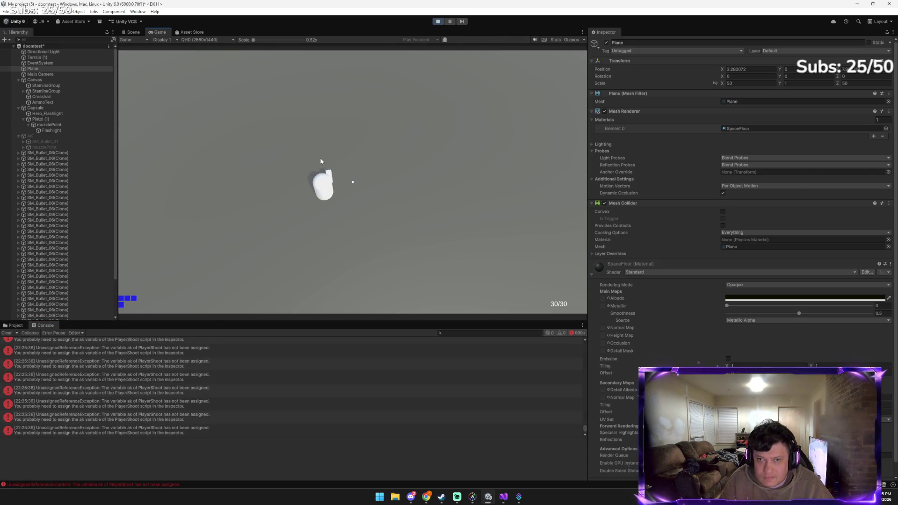
key("w")
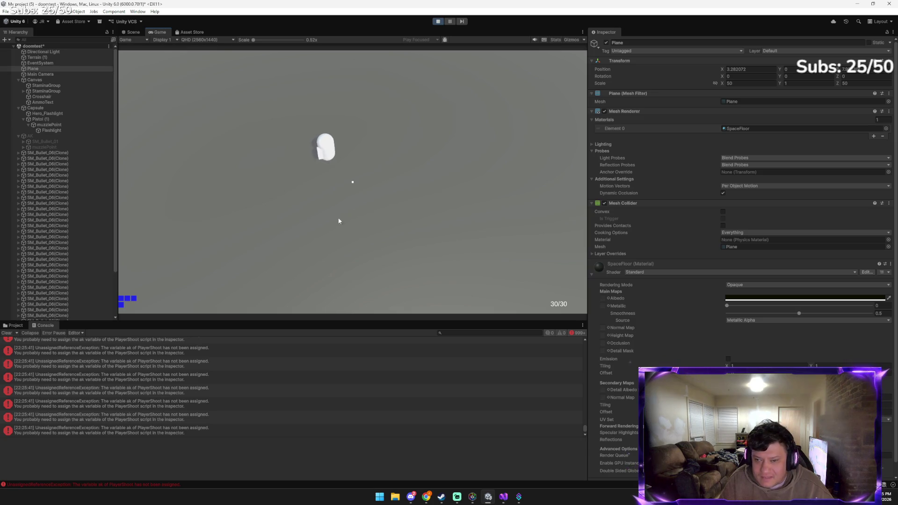
key("s")
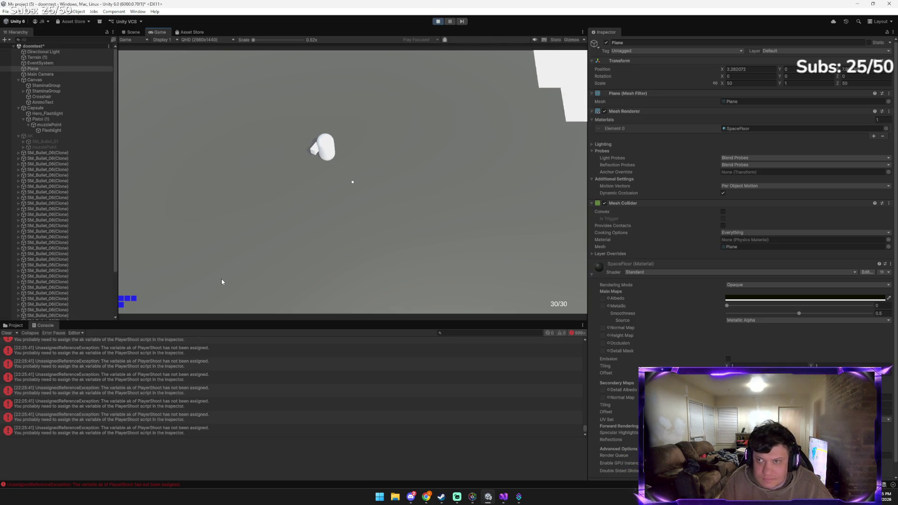
key("w")
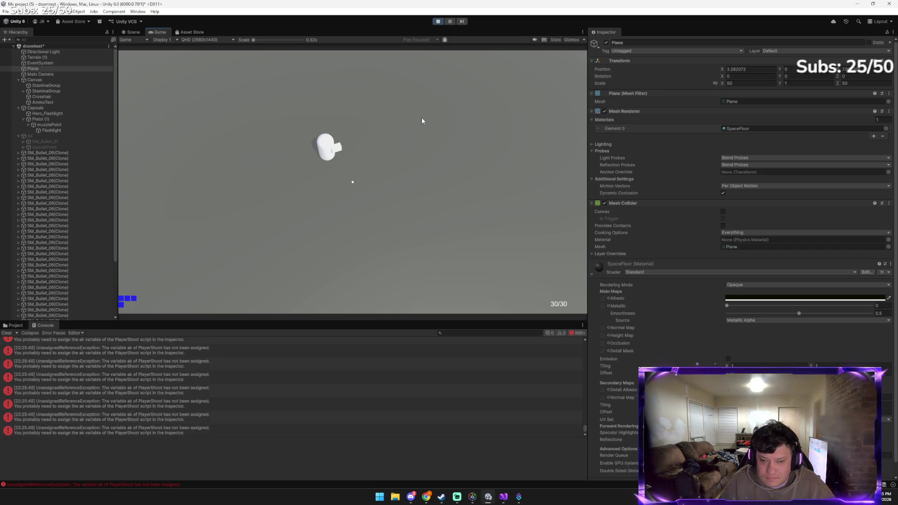
key("alt+Tab")
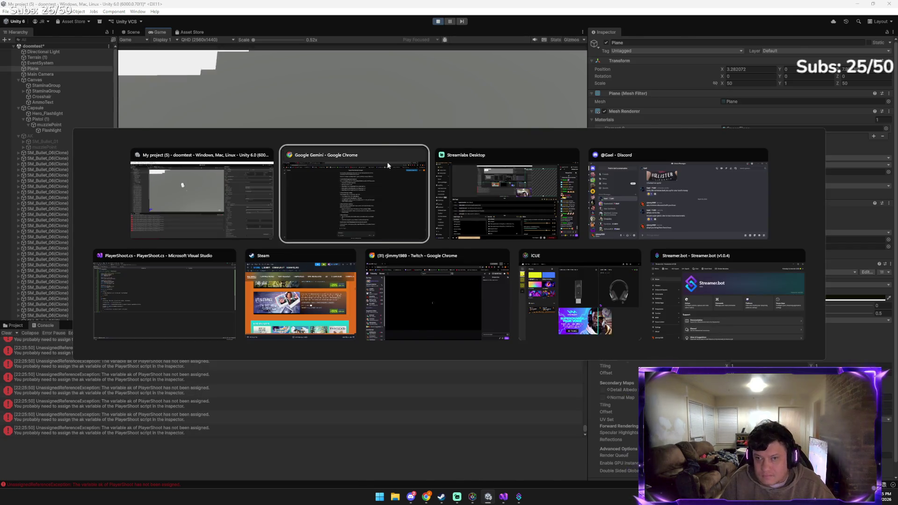
Send Gemini a screenshot asking whether the AK stuff can be deleted to test just the pistol
key("ctrl+v")
type("can we d")
type("lete the ")
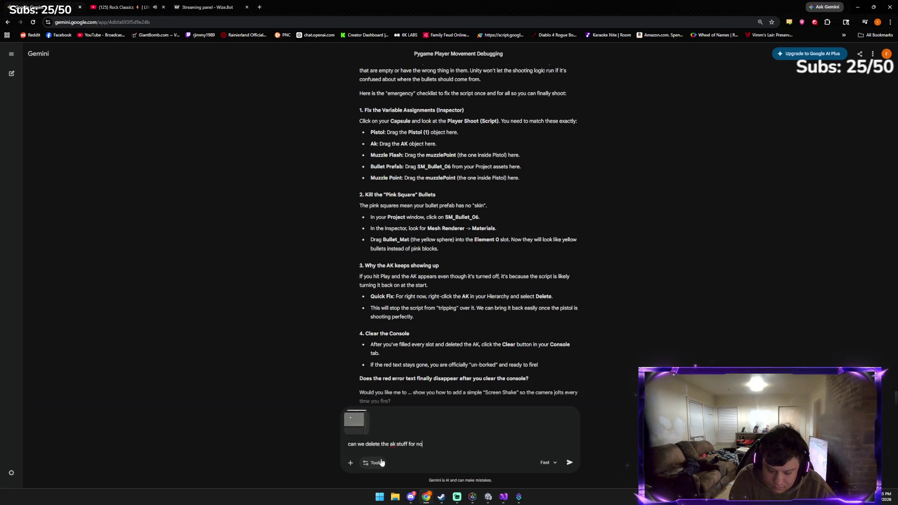
type("just tes")
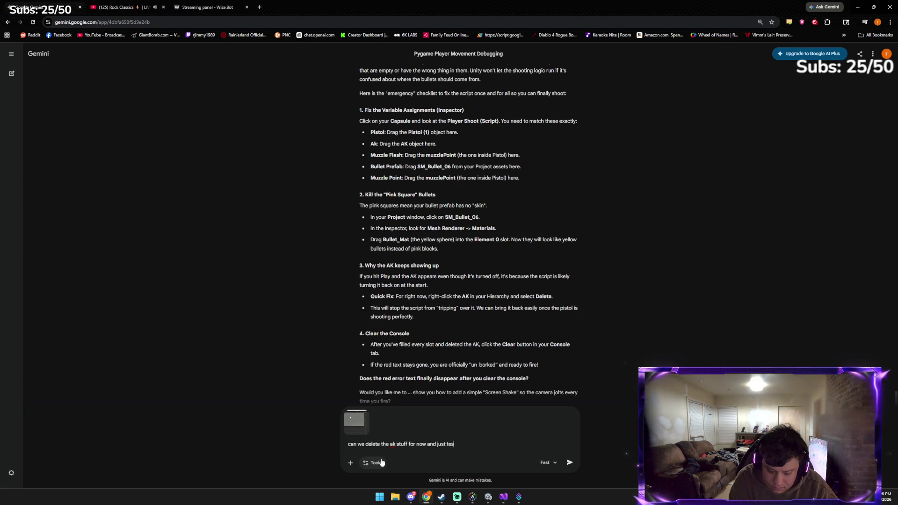
type("t the pistol")
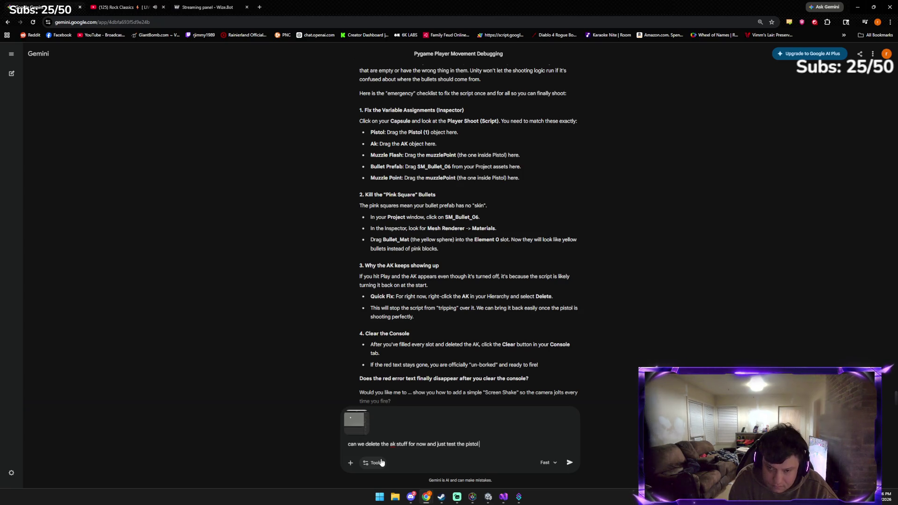
key("Return")
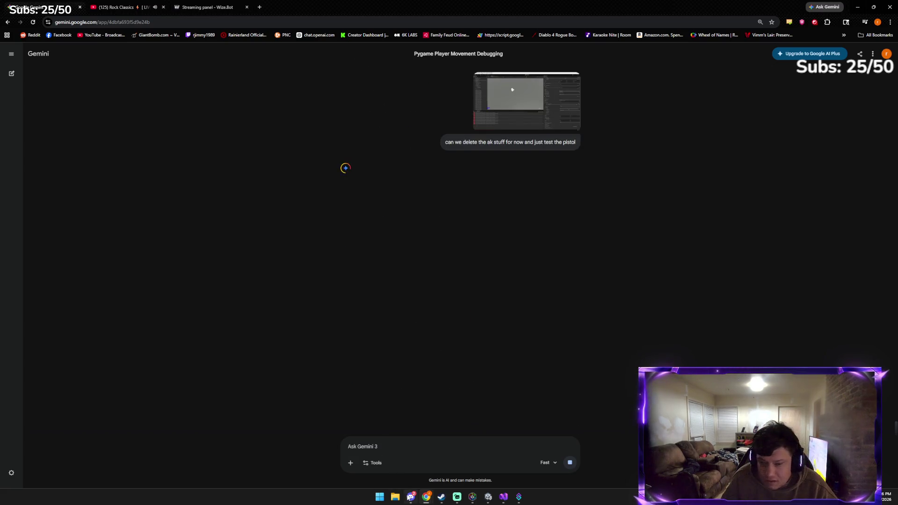
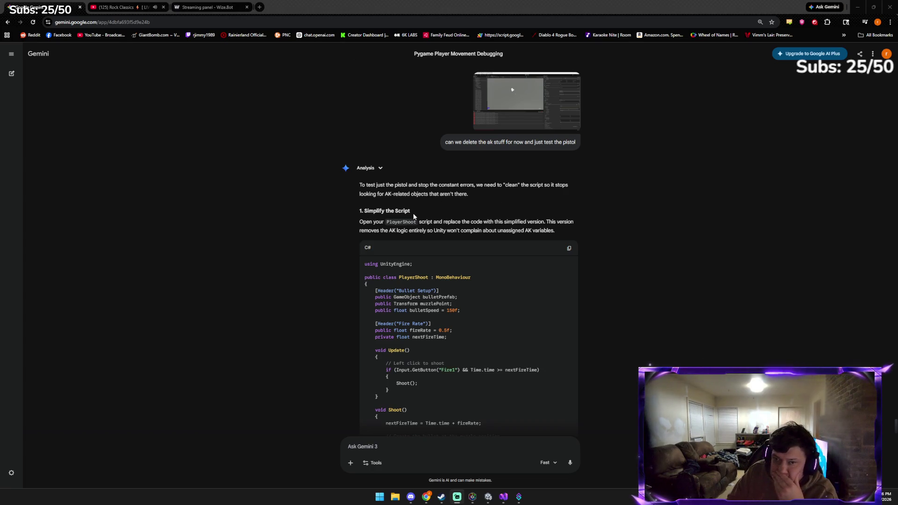
Copy Gemini's simplified pistol-only PlayerShoot script and read its setup steps 2–4
left_click(569, 249)
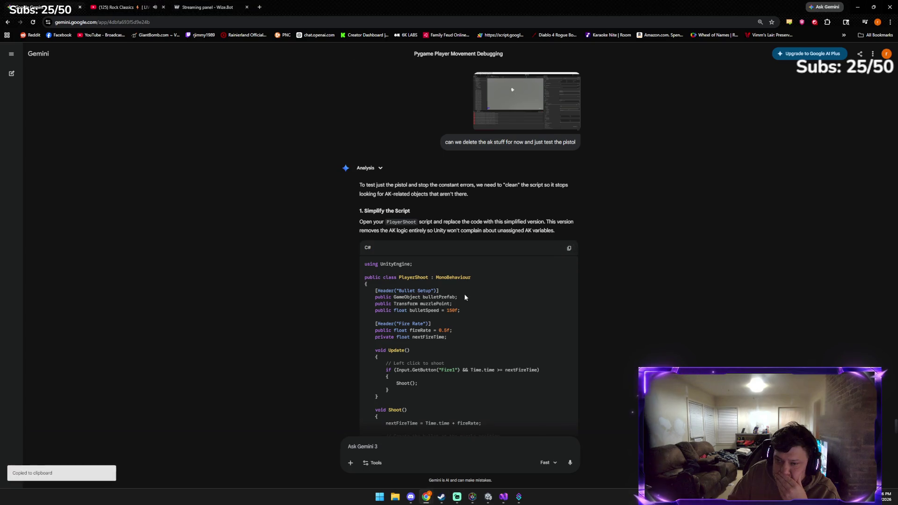
scroll(459, 299, "down", 6)
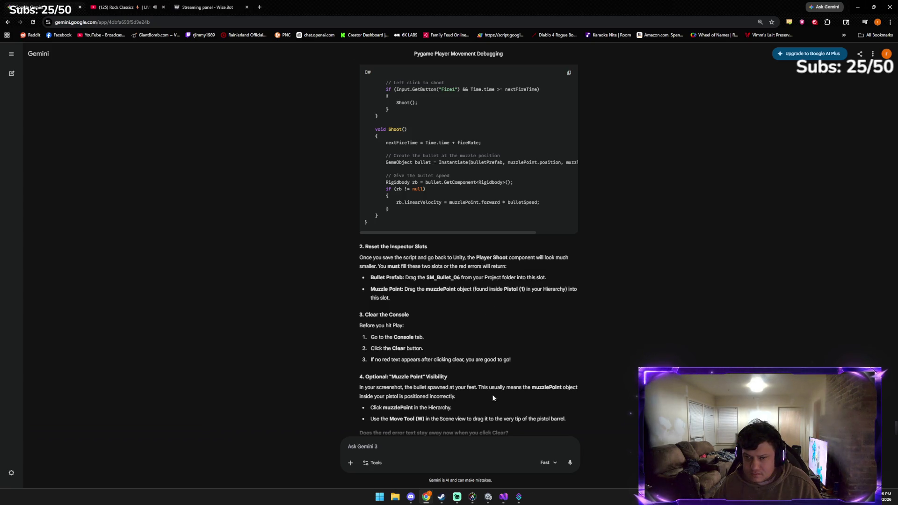
left_click(488, 497)
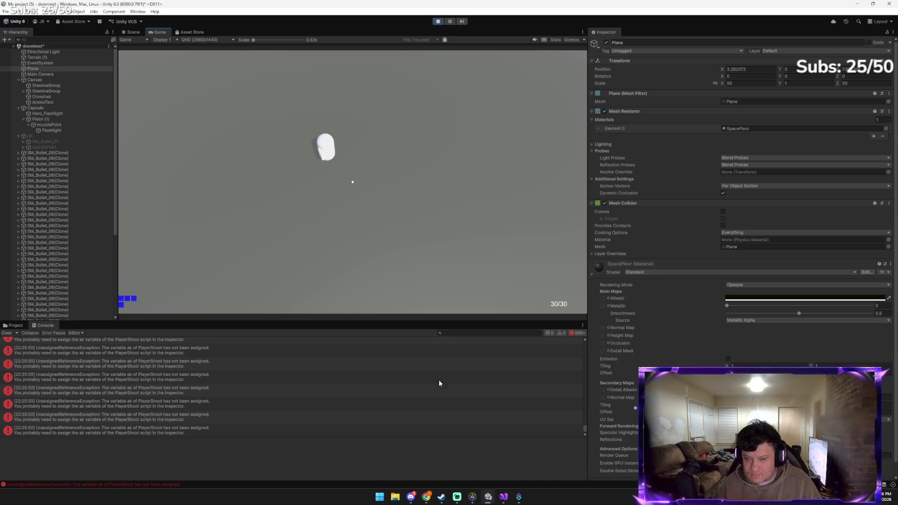
Replace the contents of PlayerShoot.cs with the pasted pistol-only script and save it
left_click(498, 501)
key("ctrl+a")
key("ctrl+v")
key("ctrl+s")
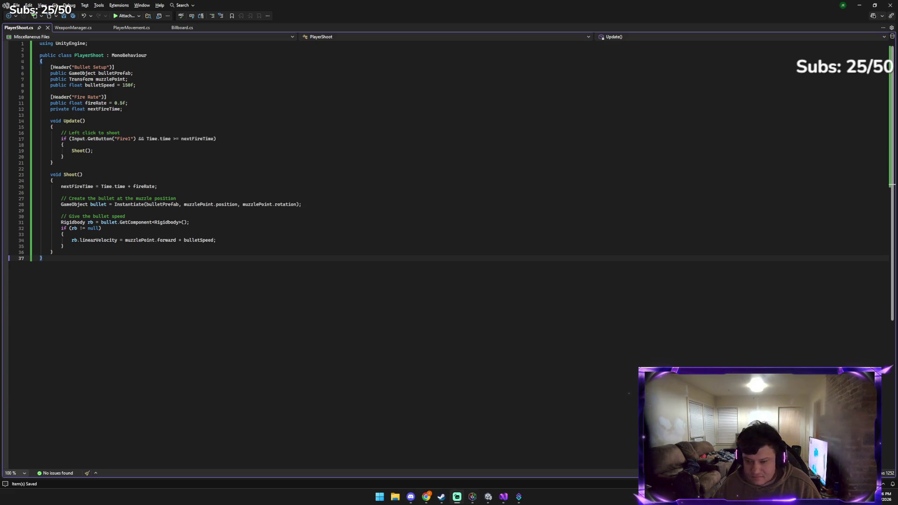
left_click(488, 497)
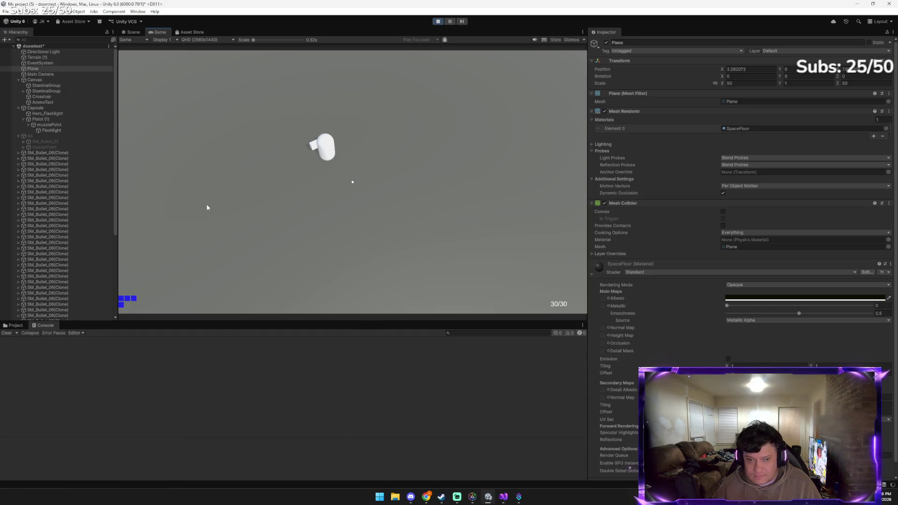
Test-fire the pistol three times in the Game view, then stop play mode
left_click(355, 154)
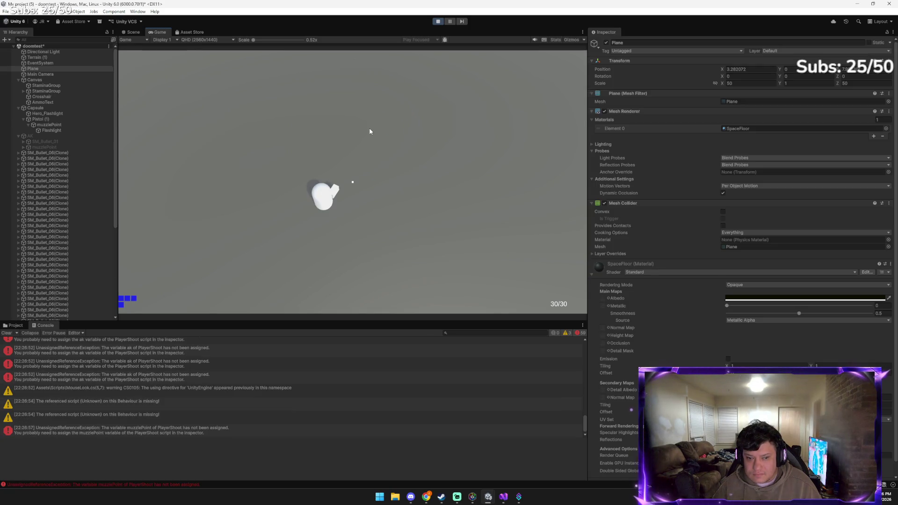
left_click(406, 121)
left_click(412, 142)
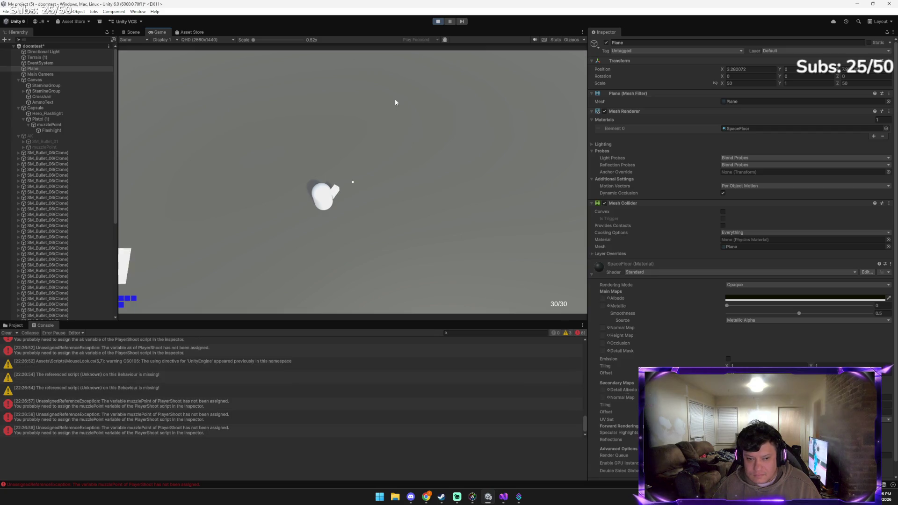
left_click(400, 119)
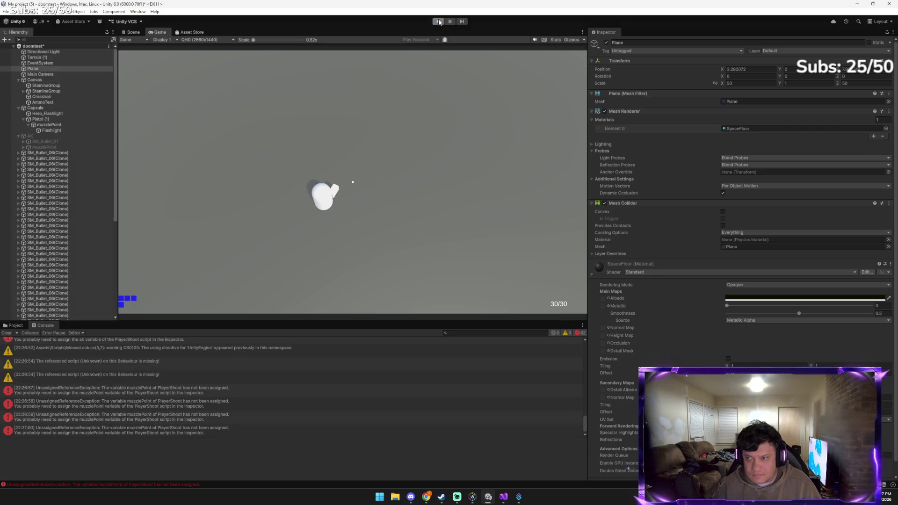
left_click(439, 22)
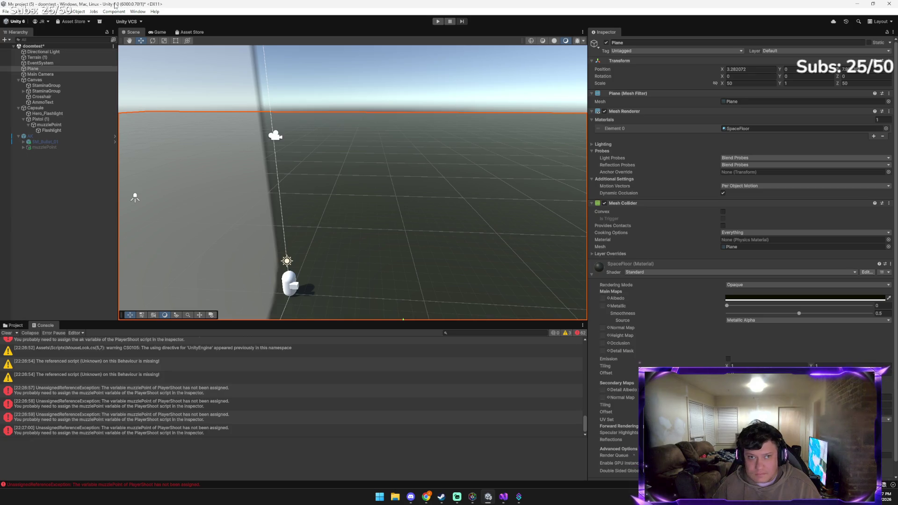
Check the Capsule's Player Shoot Muzzle Point and Bullet Speed fields, then return to Gemini
left_click(37, 108)
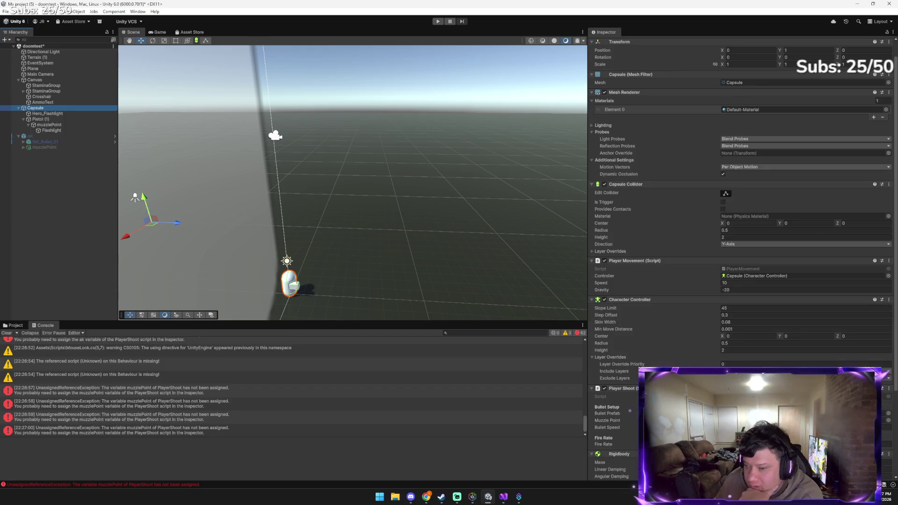
scroll(630, 411, "down", 2)
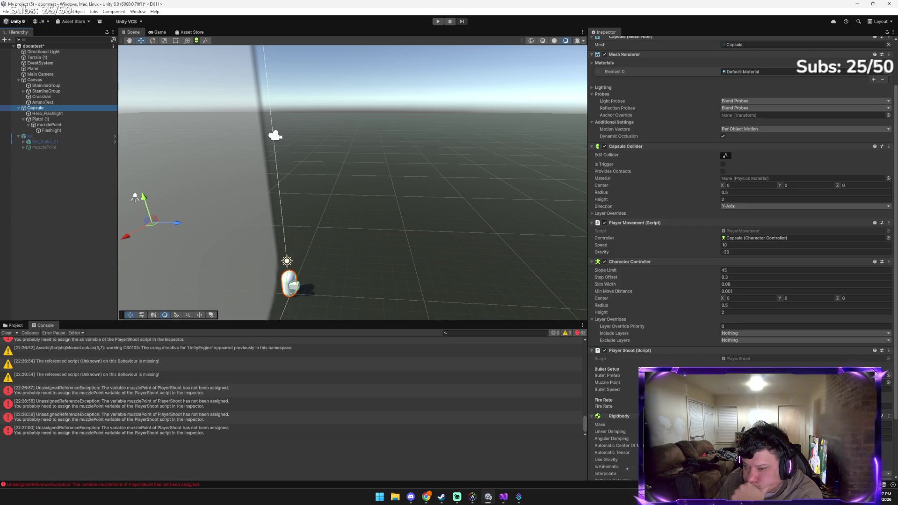
left_click(758, 382)
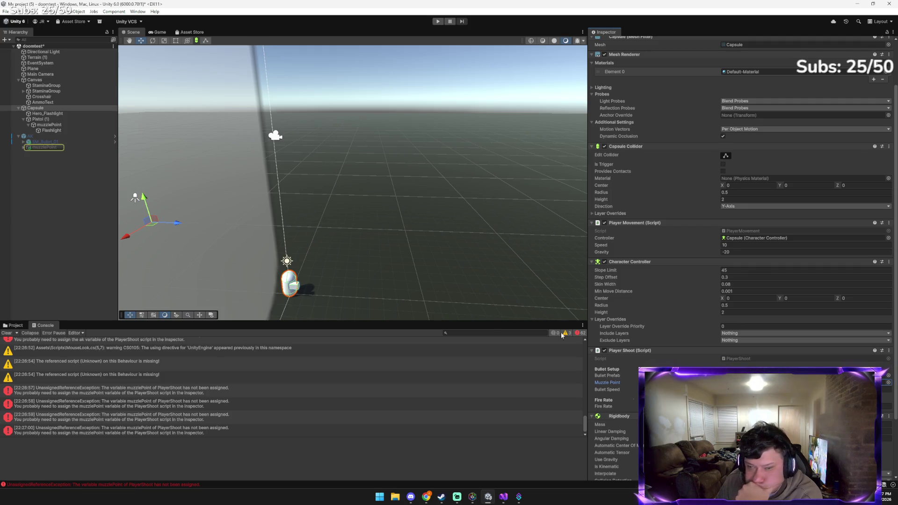
left_click(758, 390)
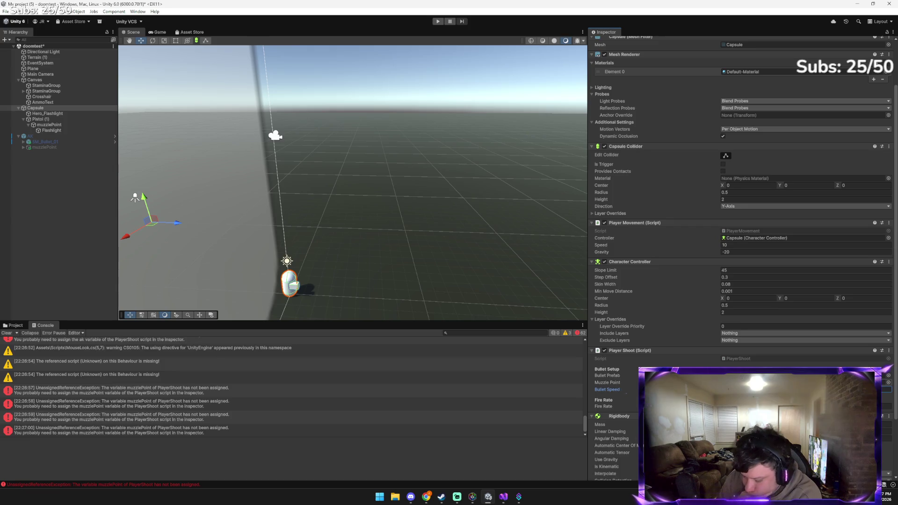
left_click(59, 255)
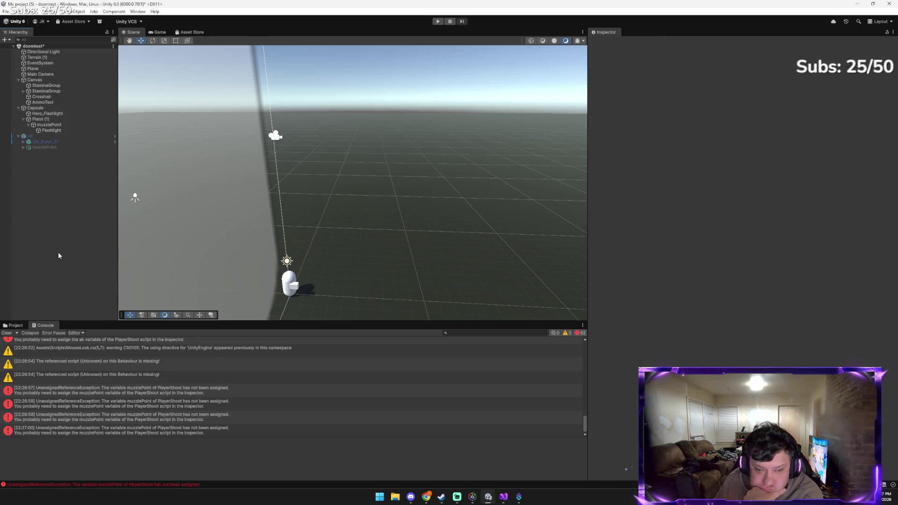
scroll(157, 377, "up", 3)
scroll(157, 377, "down", 3)
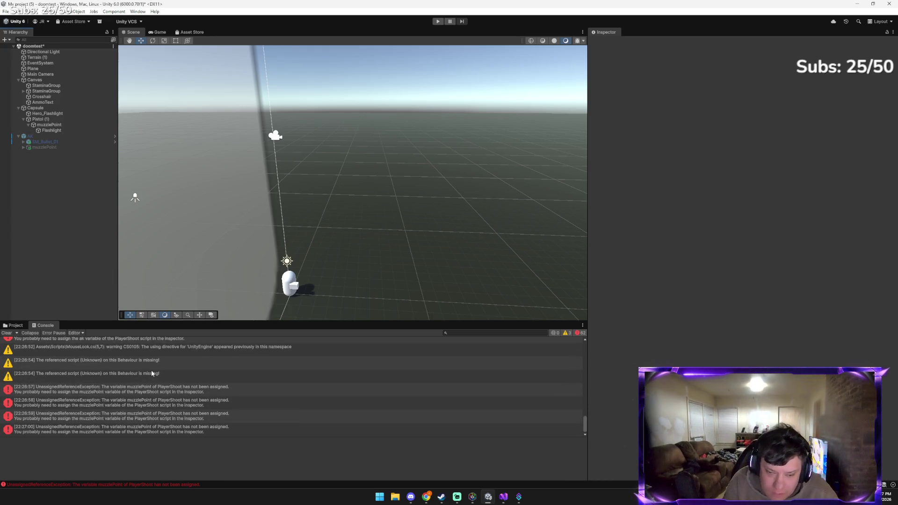
key("alt+Tab")
key("alt+Tab")
key("alt+Tab")
key("alt+Tab")
key("alt+Tab")
left_click(131, 315)
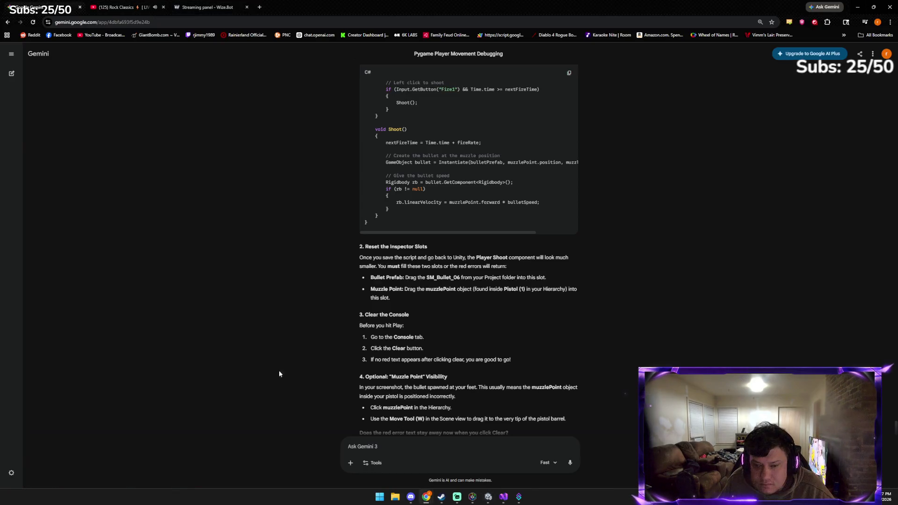
Send Gemini a pasted Unity screenshot asking how to strip the project to the pistol
key("ctrl+v")
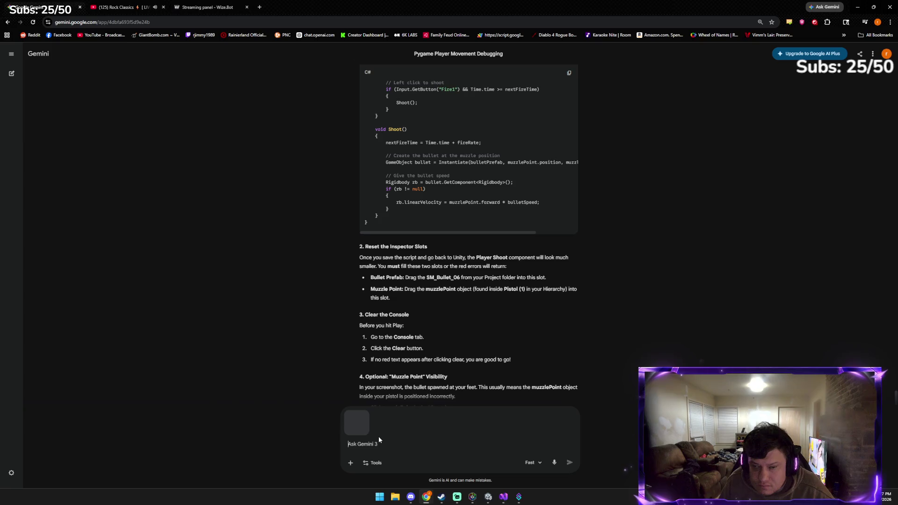
key("Return")
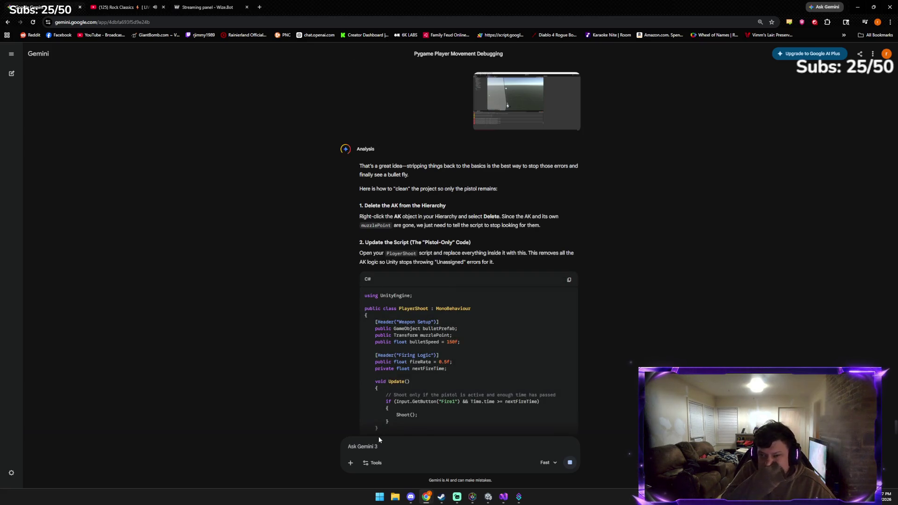
key("alt+Tab")
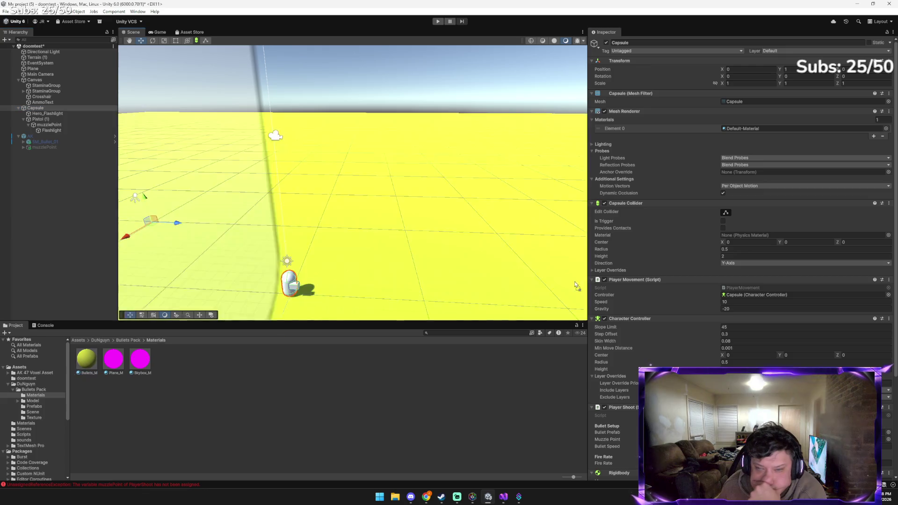
Drag the yellow Bullets_M material onto the Capsule's Mesh Renderer Element 0
left_click_drag(764, 146, 761, 129)
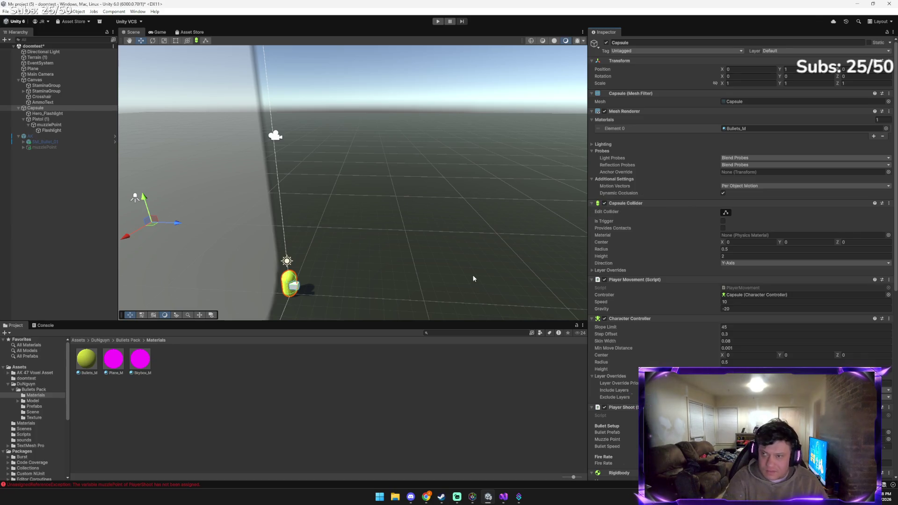
key("alt+Tab")
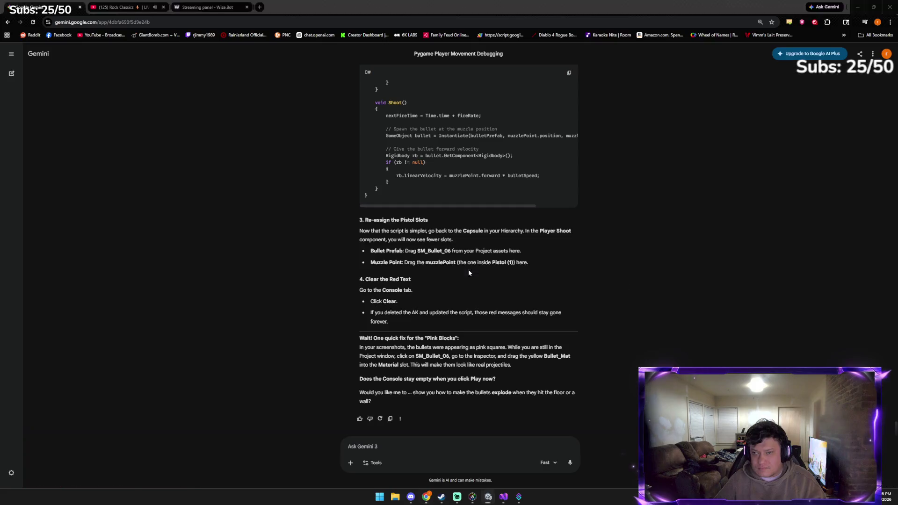
Send Gemini a screenshot noting the capsule turned yellow and the bullet needed rotating to match the muzzle
left_click(400, 442)
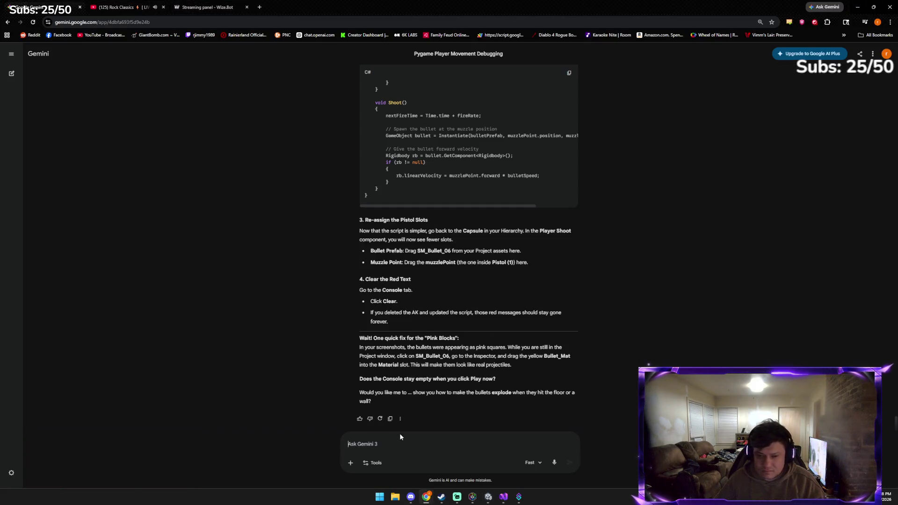
key("ctrl+v")
type("it turned ")
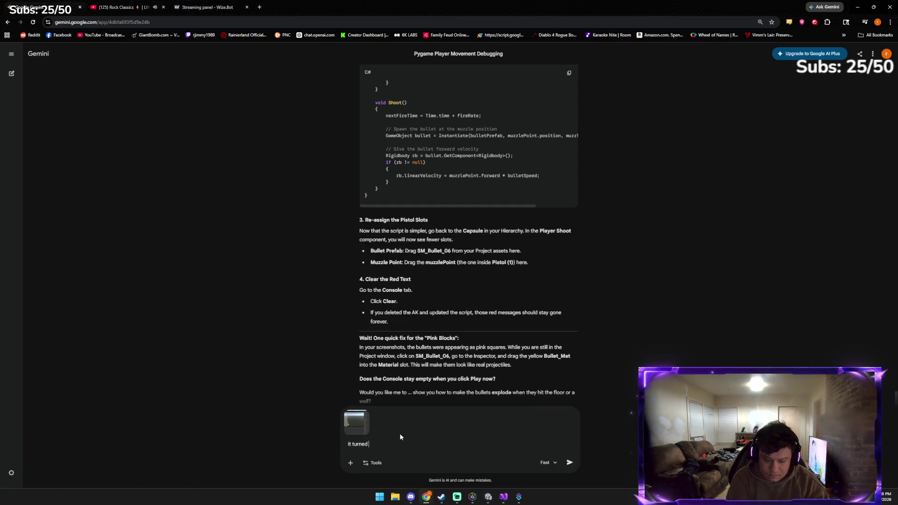
type("him yellow last t")
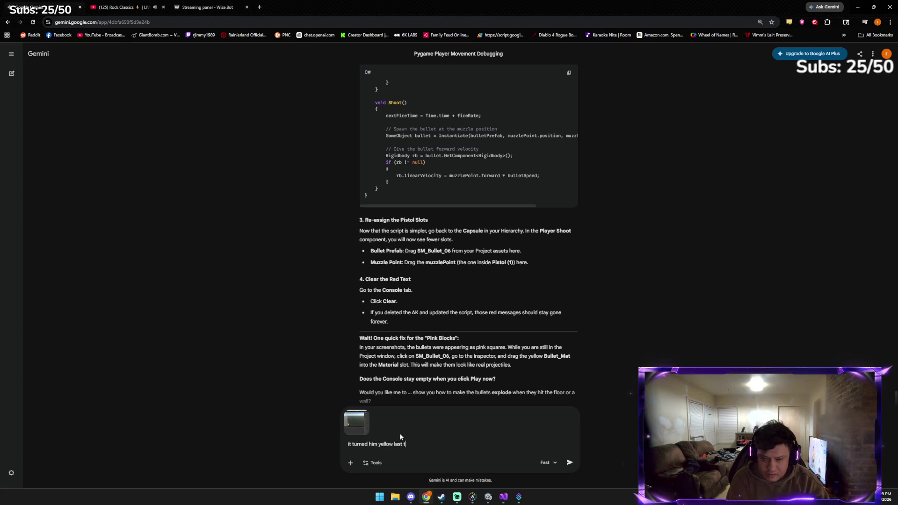
type("ime we had to rat")
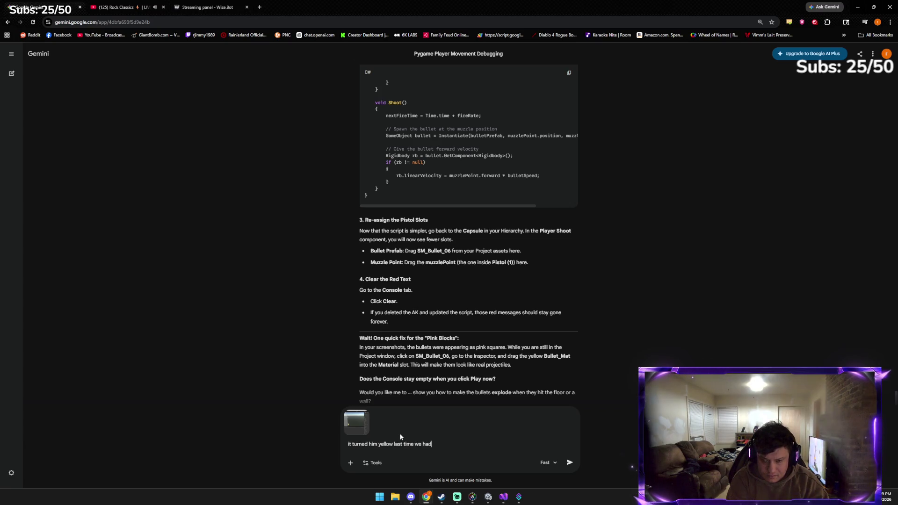
type("at")
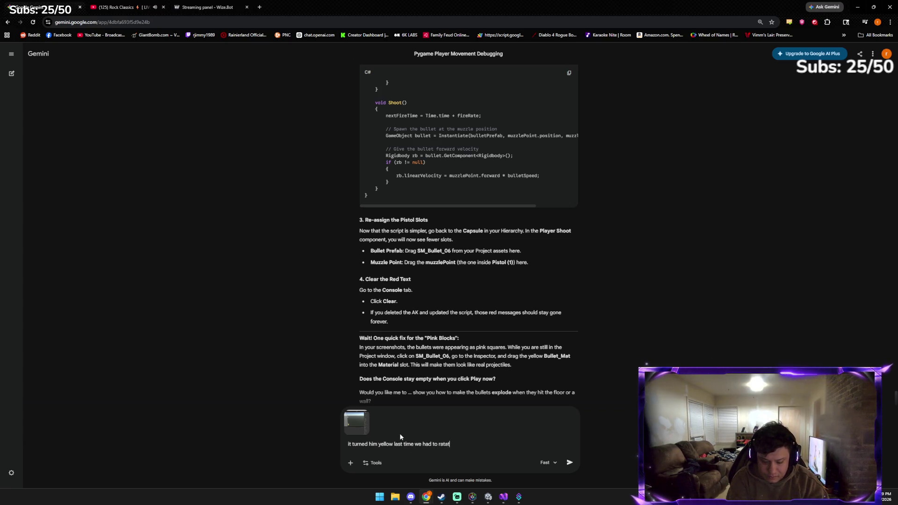
type("e the ak bullet to match ")
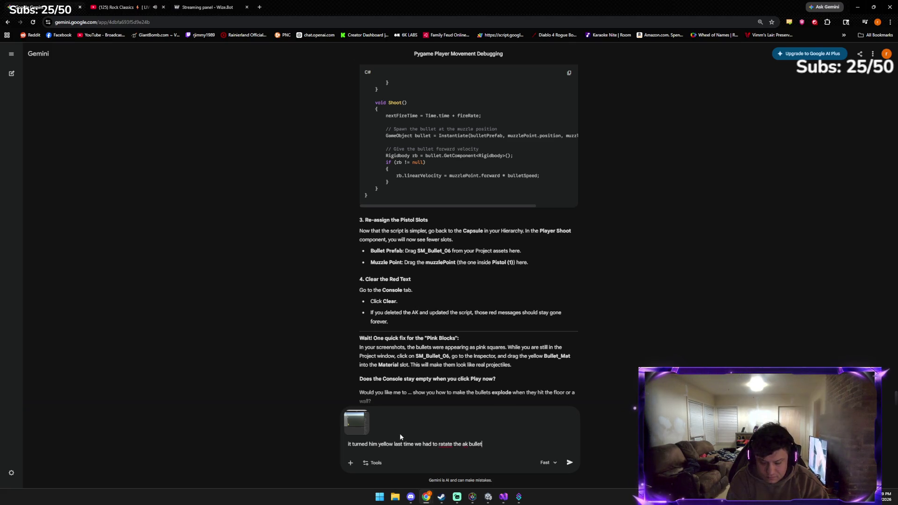
type("the muzzle")
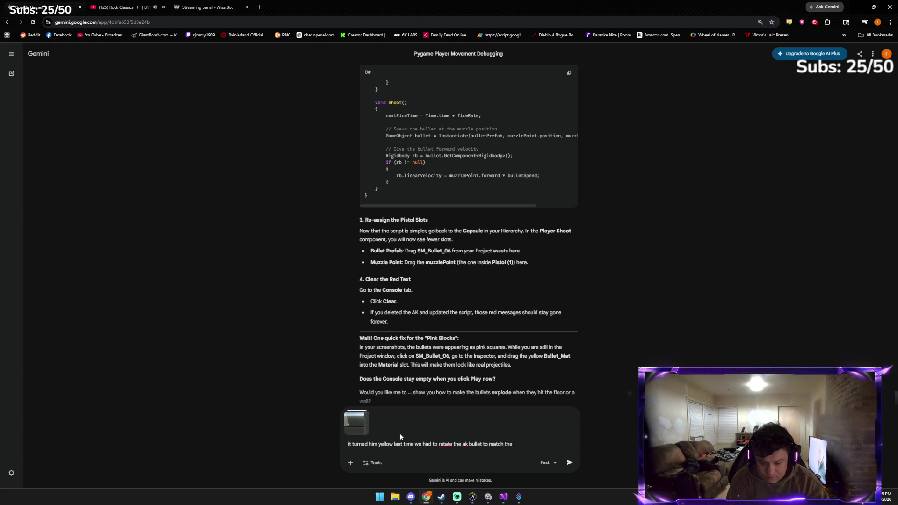
key("Return")
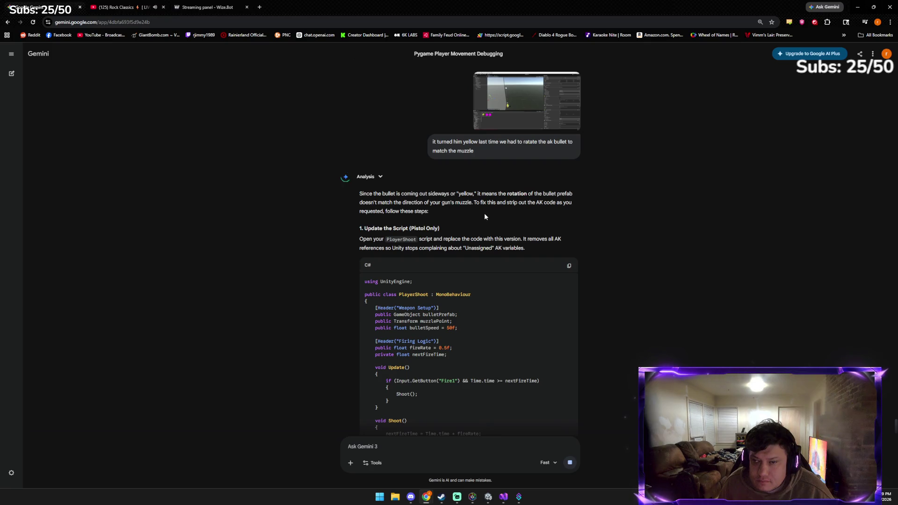
scroll(484, 225, "down", 3)
scroll(487, 247, "down", 2)
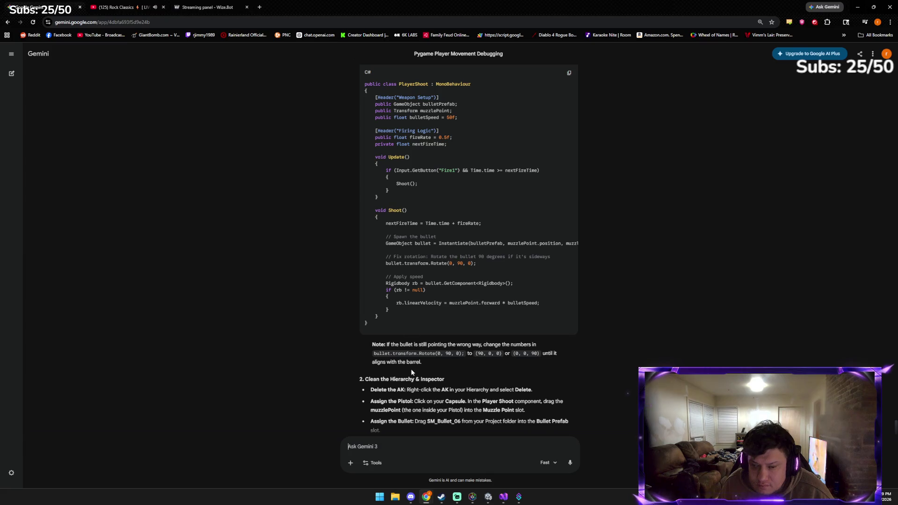
left_click(488, 497)
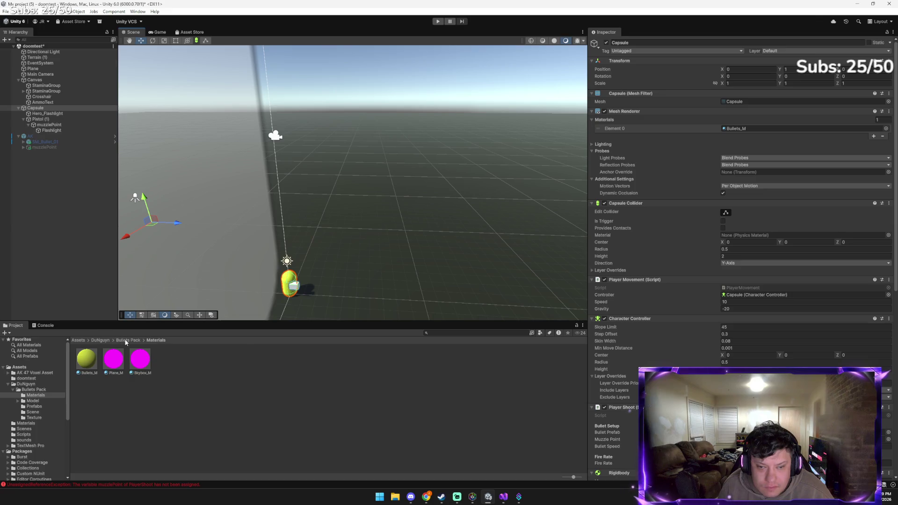
Place the SM_Bullet_06 prefab from Bullets Pack > Prefabs under the pistol's muzzlePoint
left_click(98, 340)
double_click(86, 359)
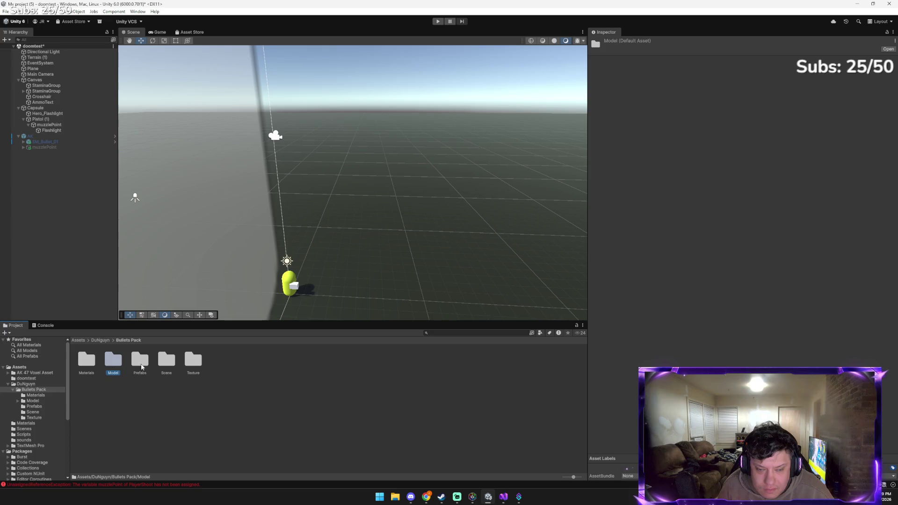
double_click(139, 360)
left_click(256, 365)
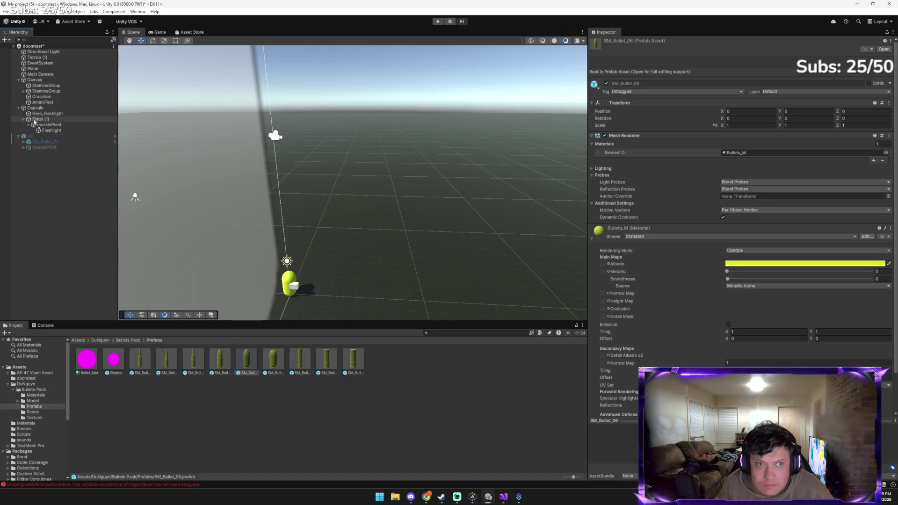
left_click_drag(42, 120, 44, 125)
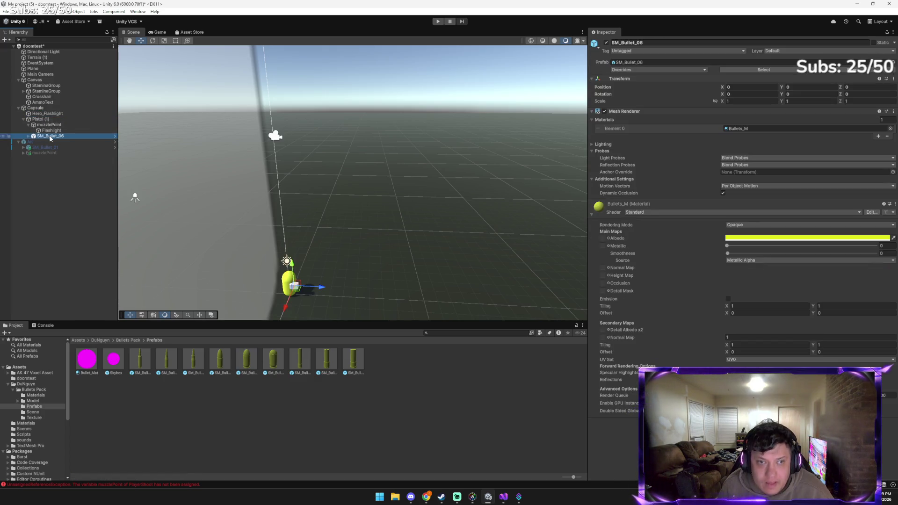
Nudge the bullet along Z, Y and X beside the capsule, then paste a scene screenshot into Gemini
left_click_drag(320, 290, 327, 289)
scroll(307, 281, "up", 5)
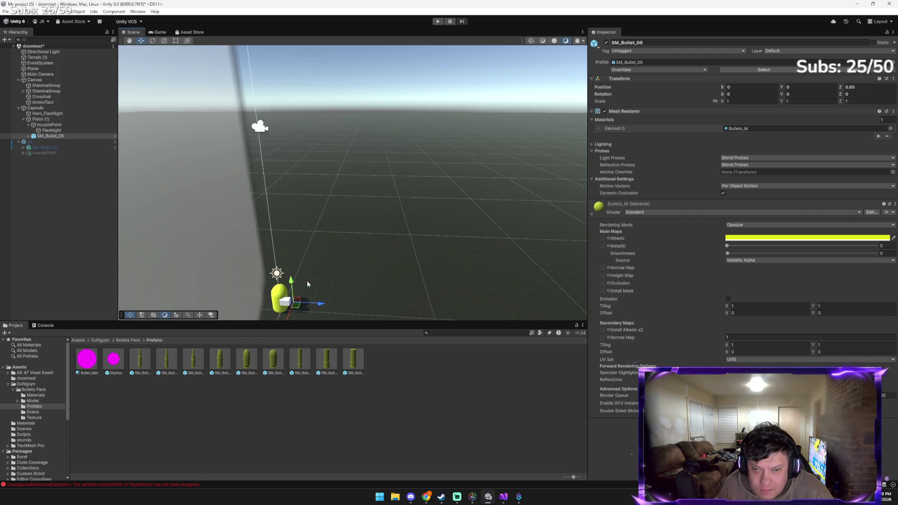
scroll(288, 277, "up", 2)
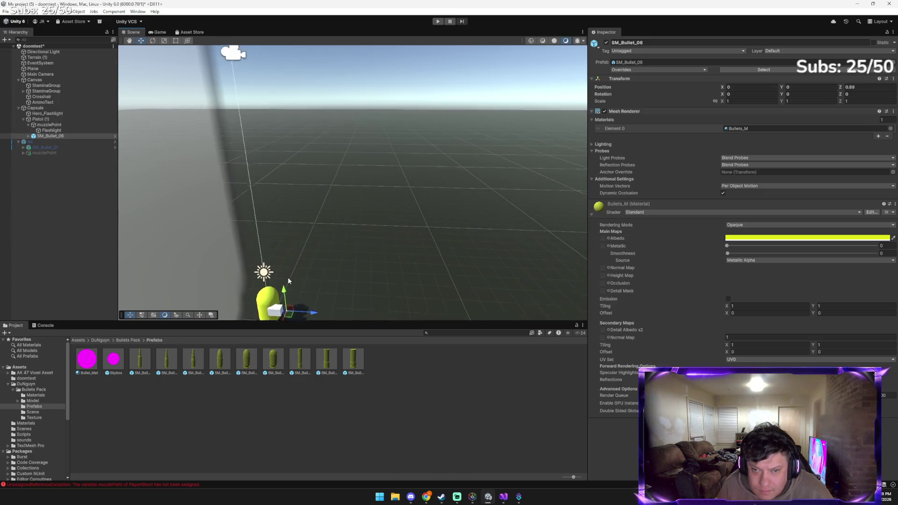
mouse_move(325, 275)
left_mouse_down()
mouse_move(313, 246)
mouse_move(305, 304)
mouse_move(302, 285)
mouse_move(279, 299)
mouse_move(282, 279)
left_mouse_up()
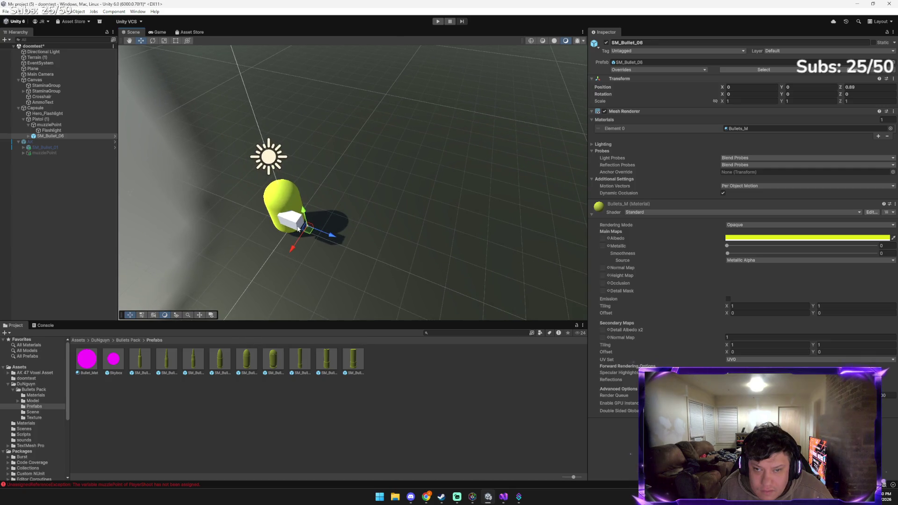
left_click_drag(306, 210, 305, 202)
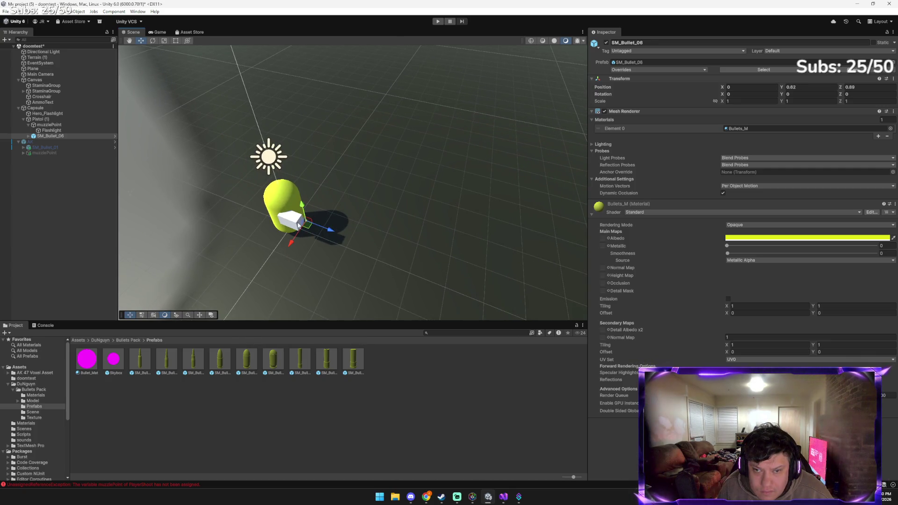
left_click(299, 233)
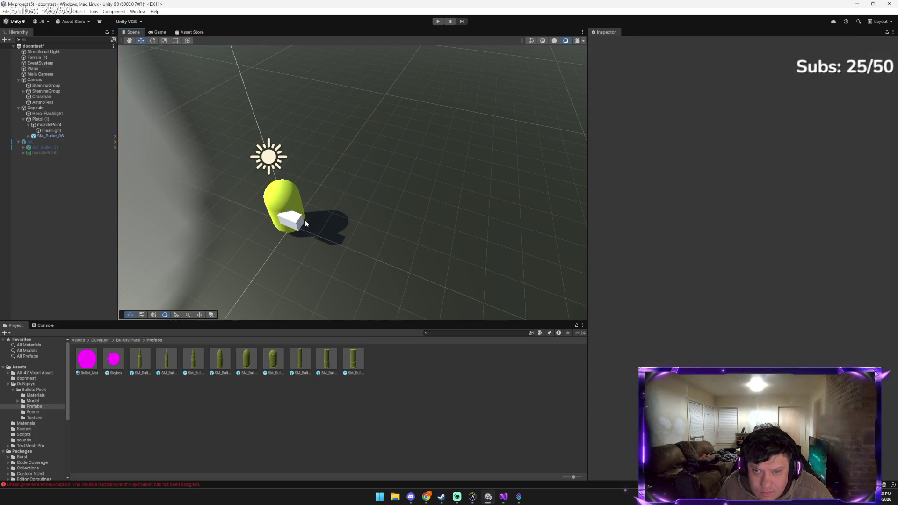
left_click(307, 224)
mouse_move(296, 237)
left_mouse_down()
mouse_move(304, 220)
mouse_move(323, 235)
left_mouse_up()
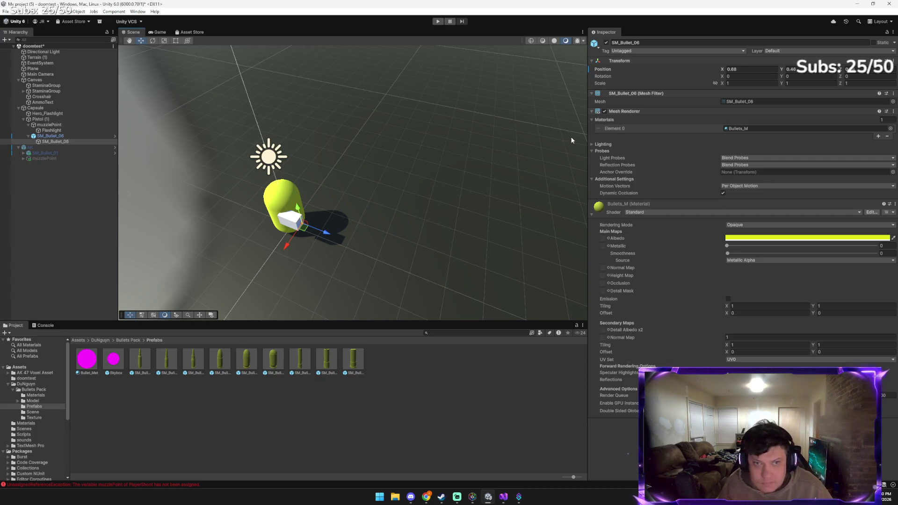
key("alt+Tab")
key("ctrl+v")
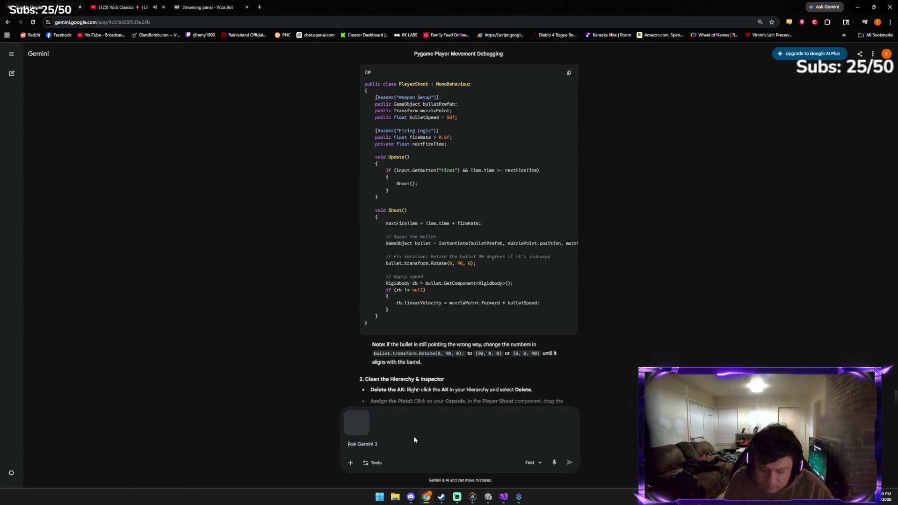
Send 'the bullet is tiny!' with the screenshot and read Gemini's scale-10 fix
type("the bullet is tiny!")
key("Return")
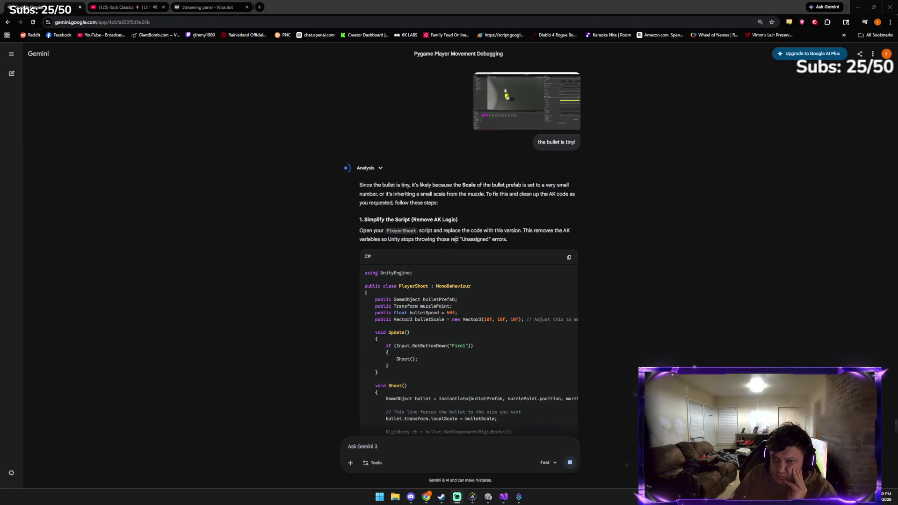
scroll(455, 240, "down", 5)
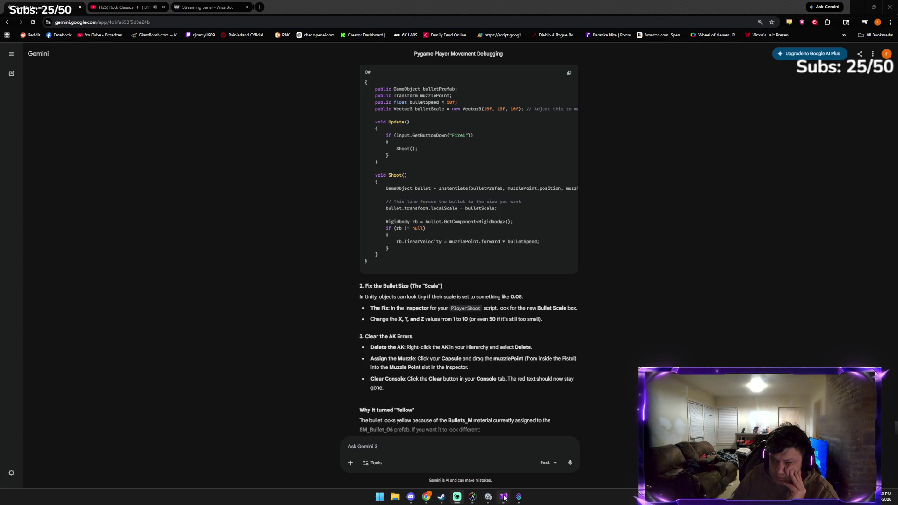
left_click(487, 500)
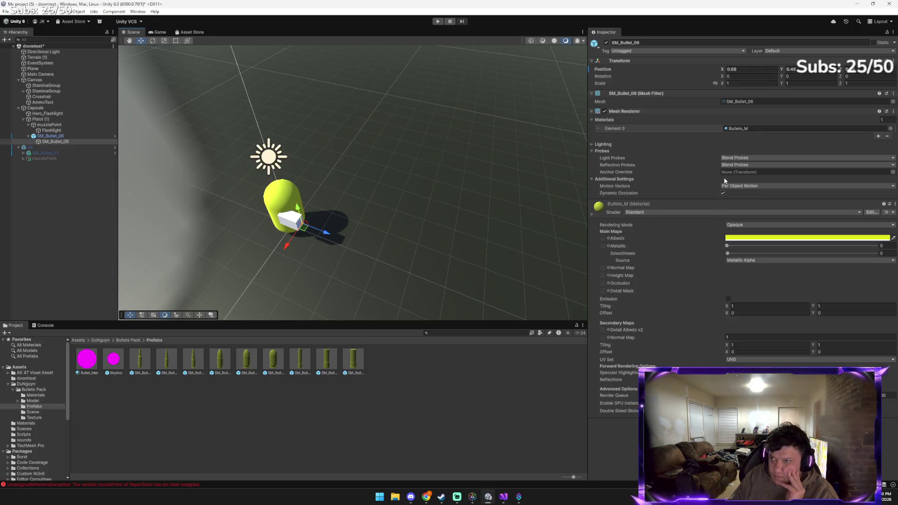
Set SM_Bullet_06's scale to 10 on X, Y and Z
left_click(743, 83)
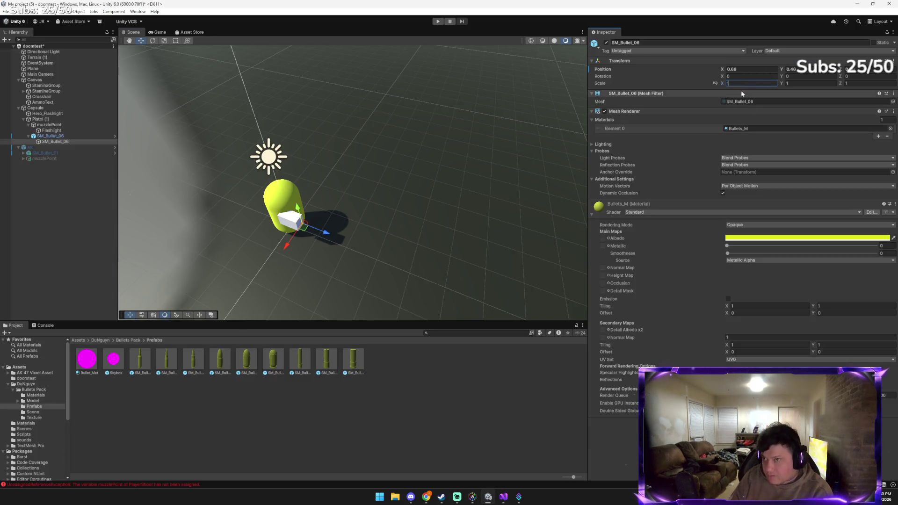
type("0")
key("Tab")
key("BackSpace")
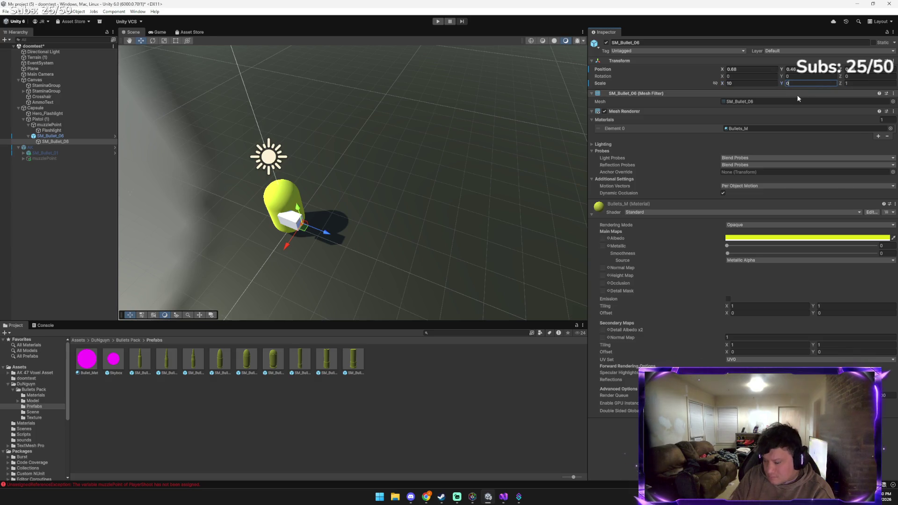
type("10")
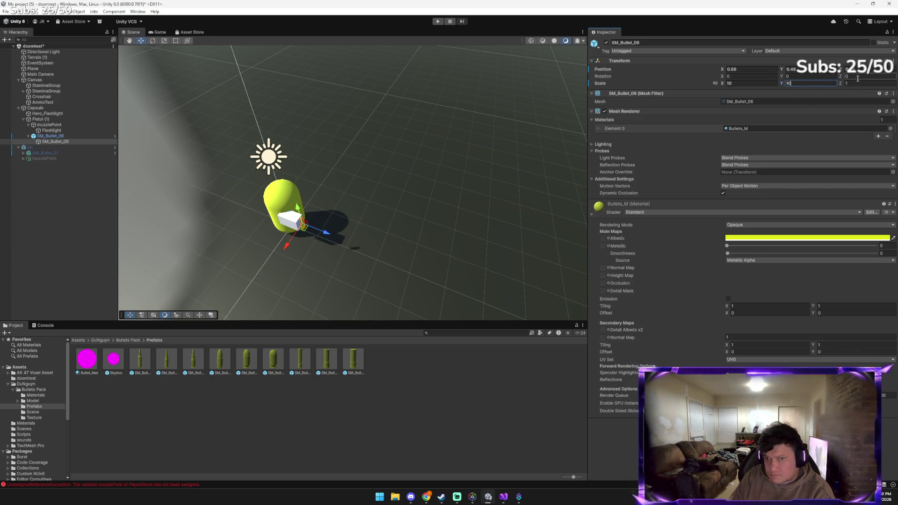
key("Tab")
type("10")
Rotate the bullet about 94° on X and move it up into the gun
left_click_drag(322, 229, 329, 233)
left_click(154, 41)
mouse_move(320, 222)
left_mouse_down()
mouse_move(356, 262)
mouse_move(367, 300)
mouse_move(360, 292)
left_mouse_up()
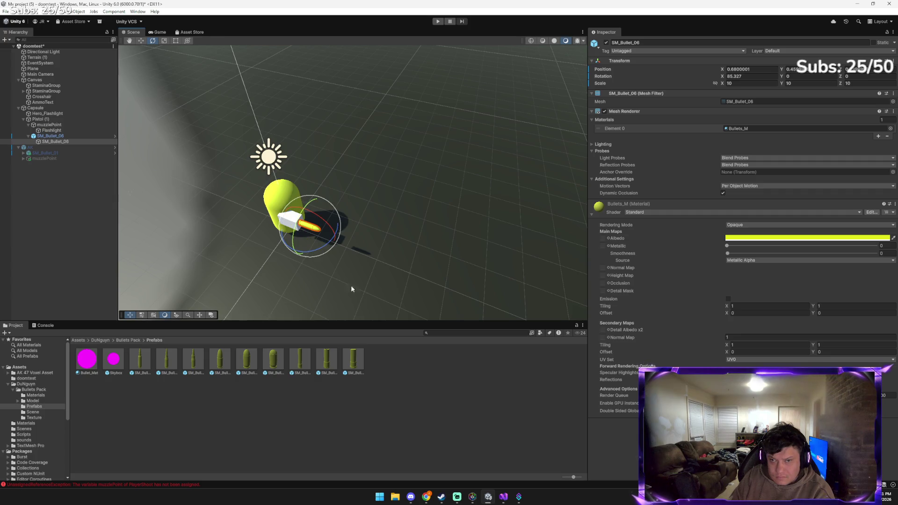
left_click_drag(322, 231, 306, 215)
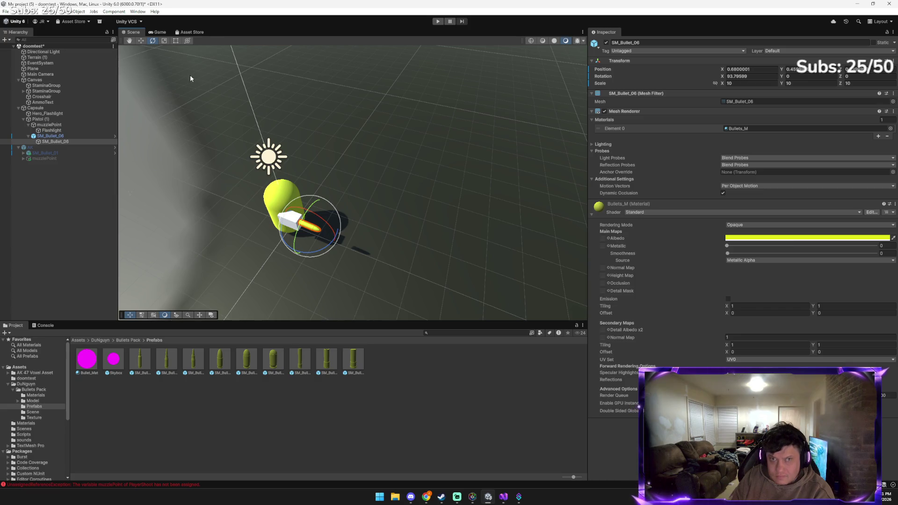
left_click(140, 41)
mouse_move(331, 242)
left_mouse_down()
mouse_move(277, 212)
mouse_move(284, 235)
mouse_move(314, 232)
left_mouse_up()
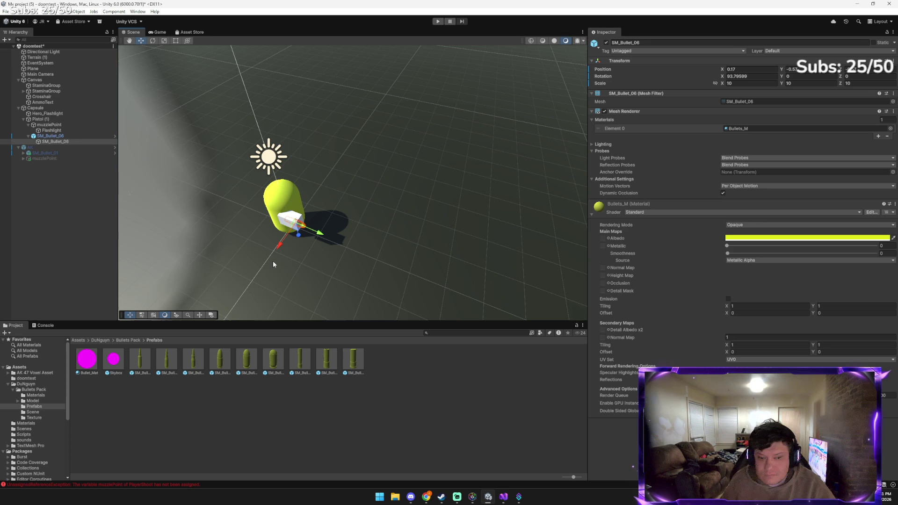
left_click(349, 187)
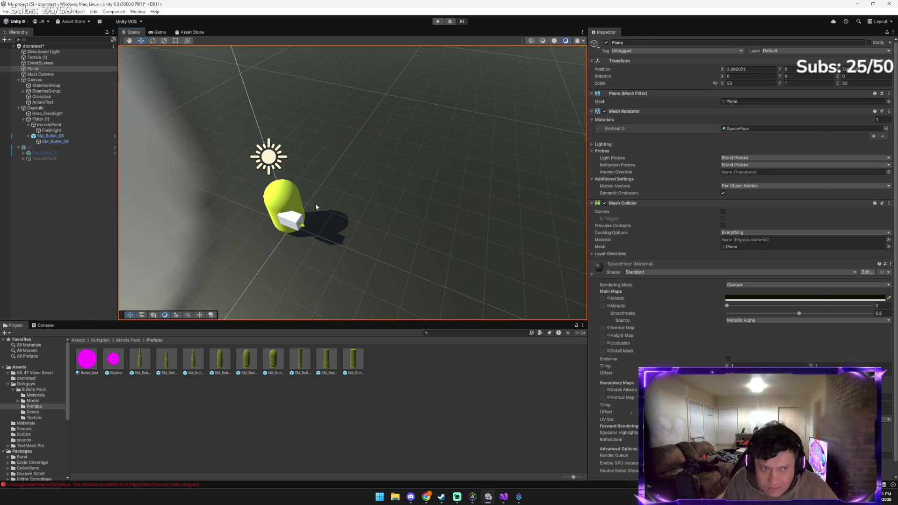
Send Gemini a scene screenshot with the message 'got it in the gun now'
key("alt+Tab")
key("alt+Tab")
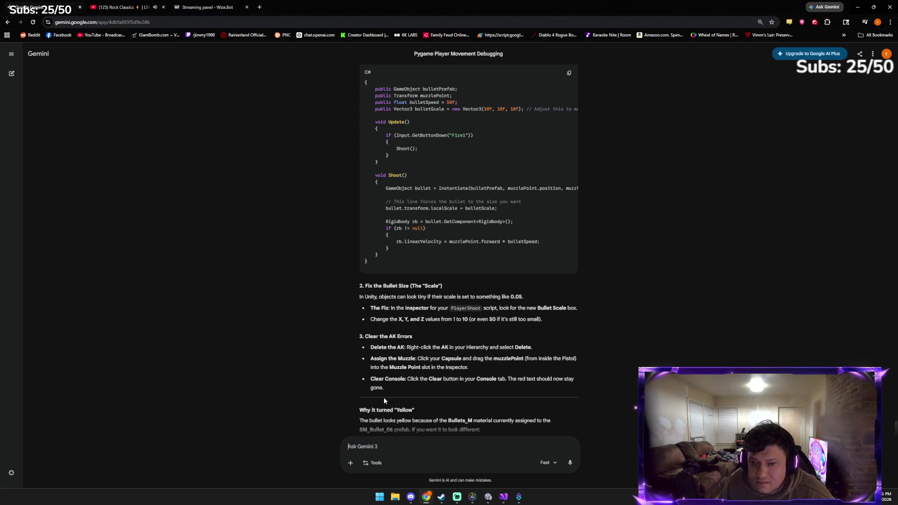
key("ctrl+v")
type("g")
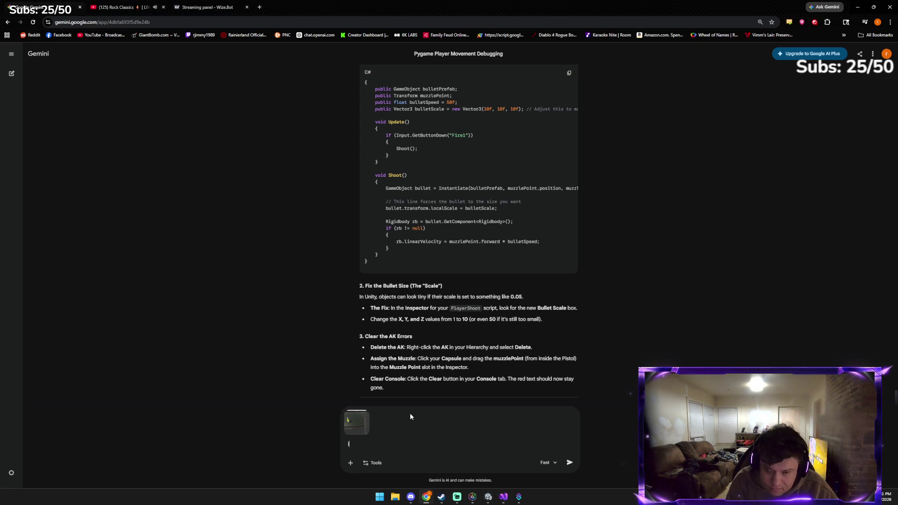
type("ot it in ")
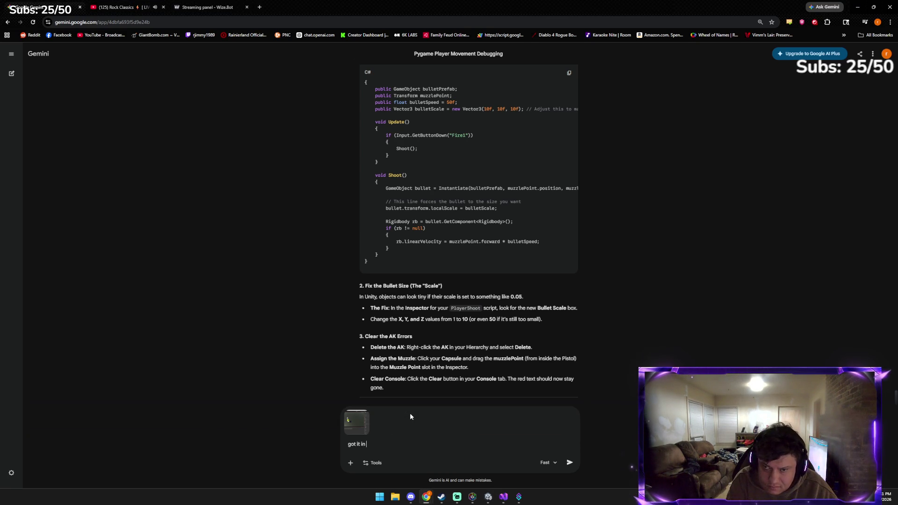
type("the gun now")
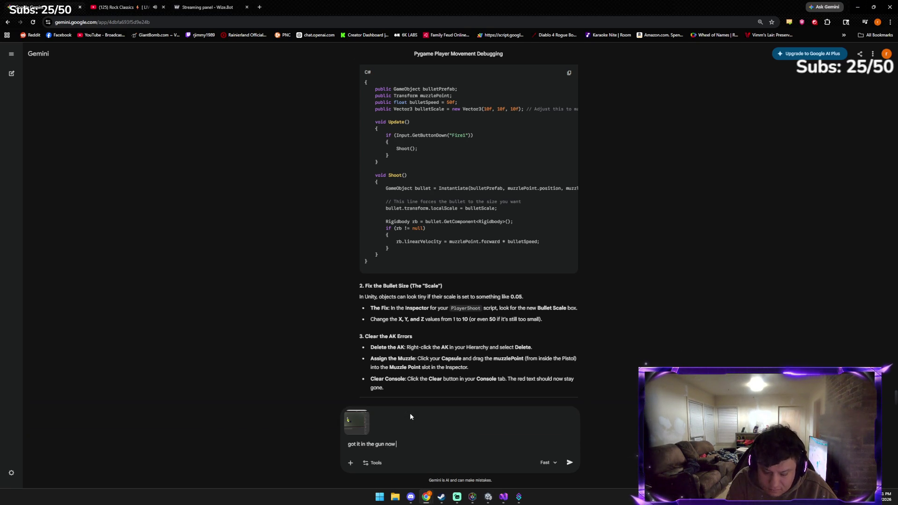
key("Return")
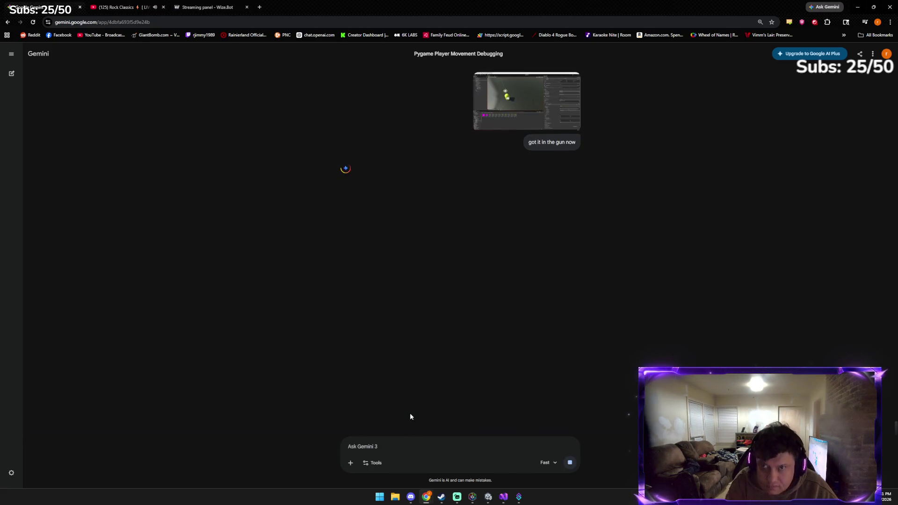
scroll(449, 251, "up", 4)
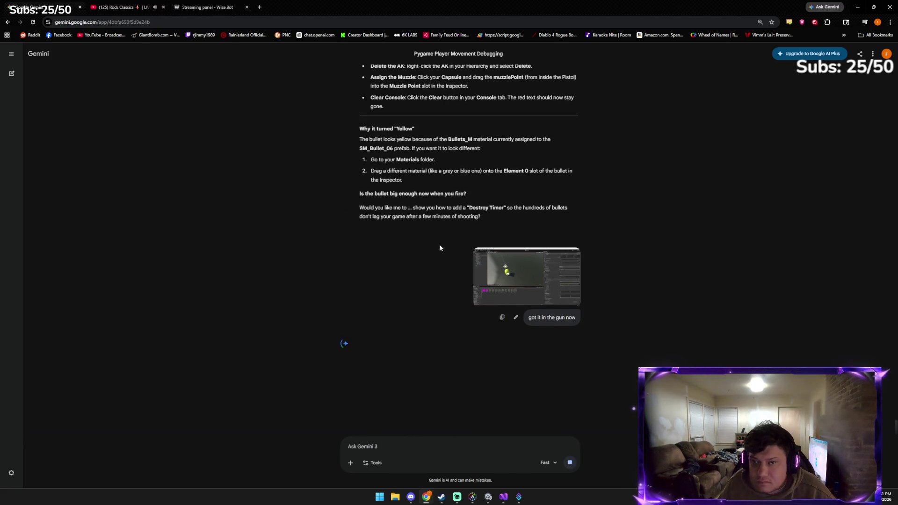
scroll(398, 154, "down", 4)
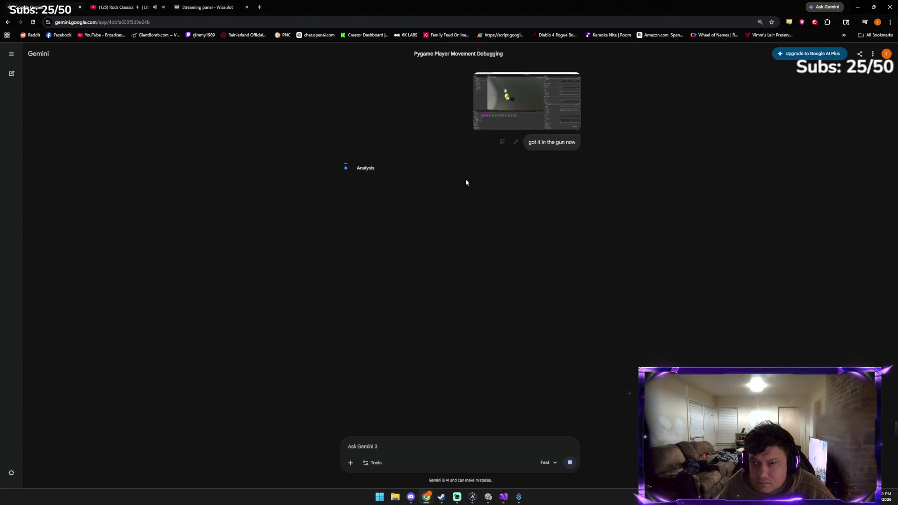
left_click(489, 497)
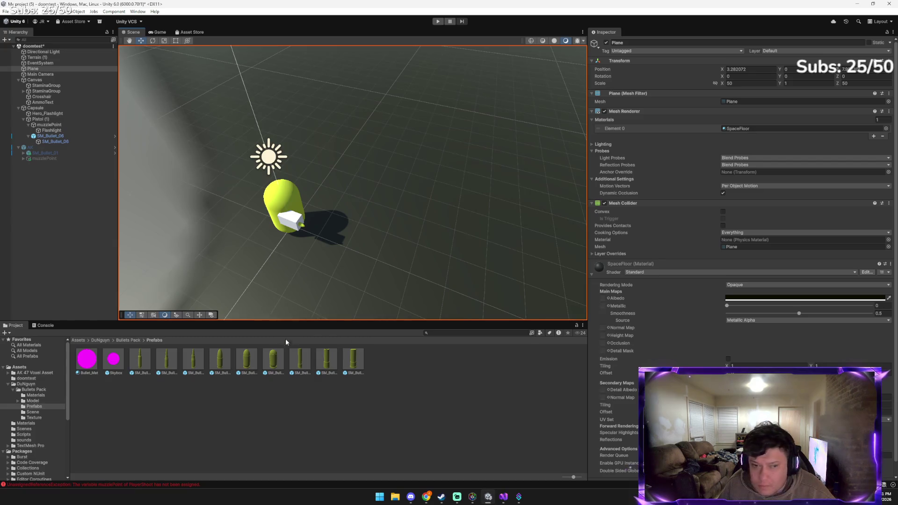
Replace the Capsule's yellow Bullets_M material with a plain white material
left_click(281, 195)
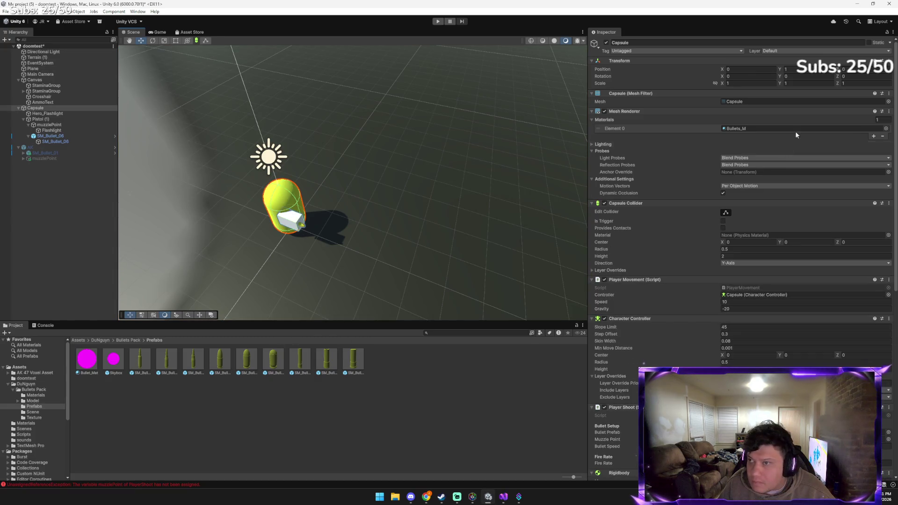
left_click(886, 128)
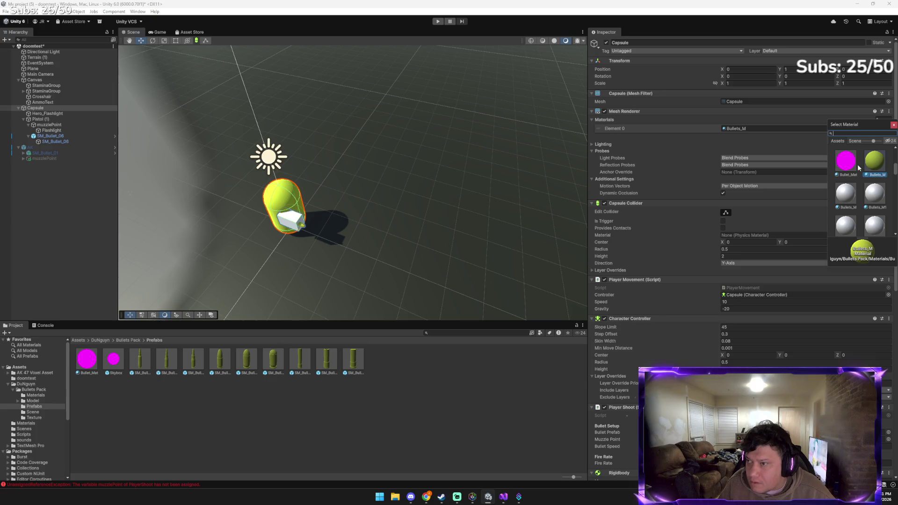
double_click(866, 190)
left_click(440, 211)
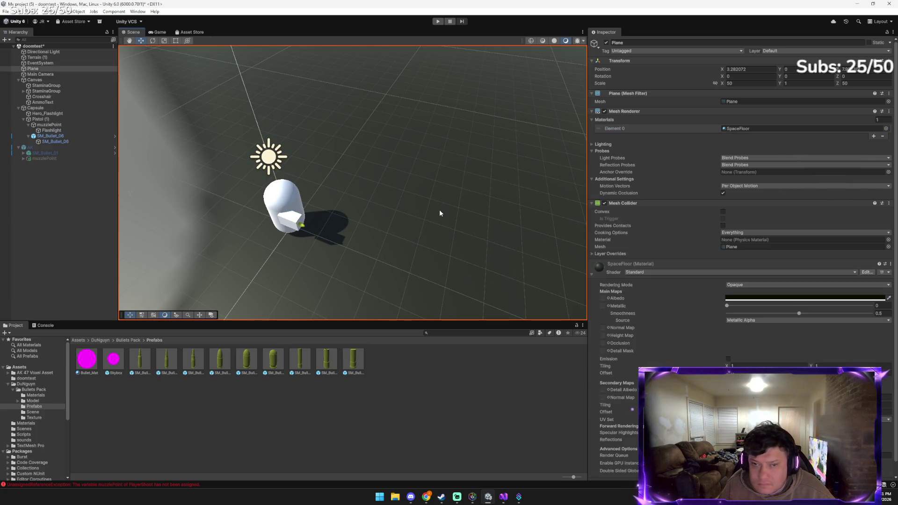
mouse_move(427, 497)
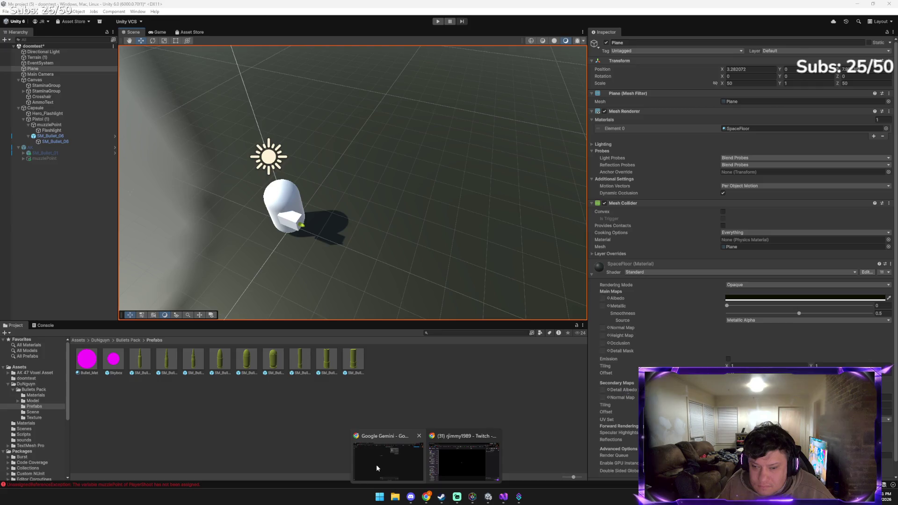
left_click(376, 464)
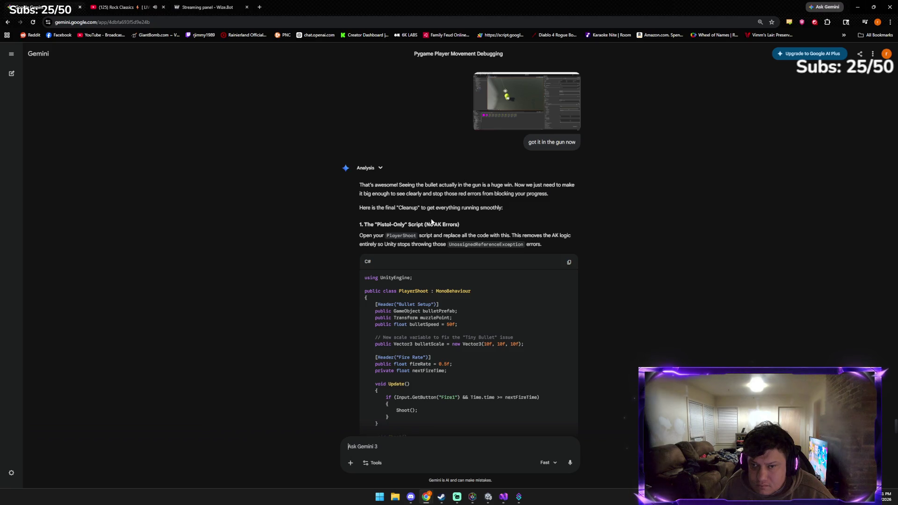
Copy the pistol-only PlayerShoot C# script with 10x bulletScale from Gemini's reply
scroll(472, 252, "down", 1)
left_click(569, 227)
Overwrite PlayerShoot.cs with the bulletScale version, save it, and start Play mode in Unity
key("alt+Tab")
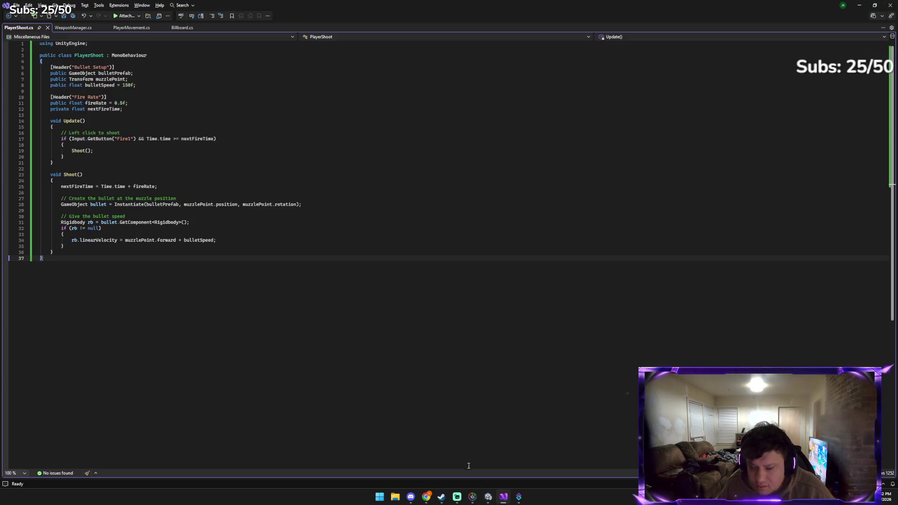
key("ctrl+a")
key("ctrl+v")
key("ctrl+s")
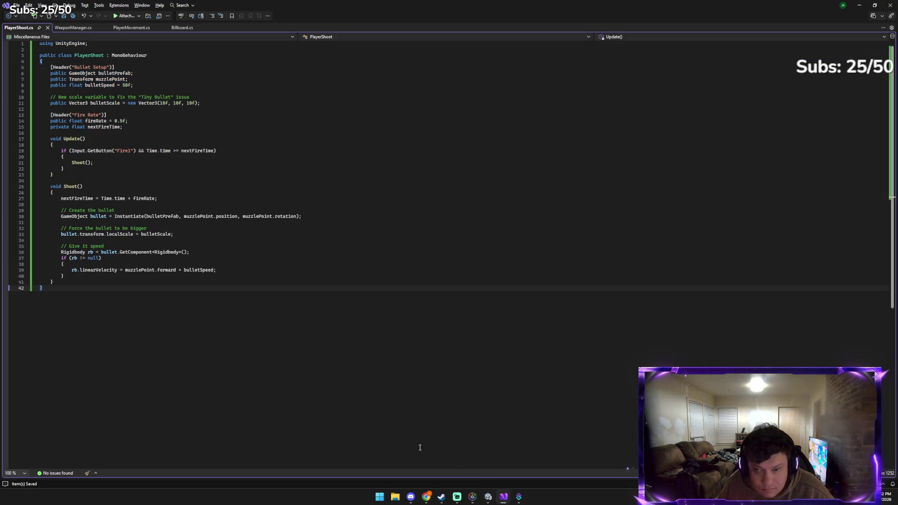
left_click(489, 497)
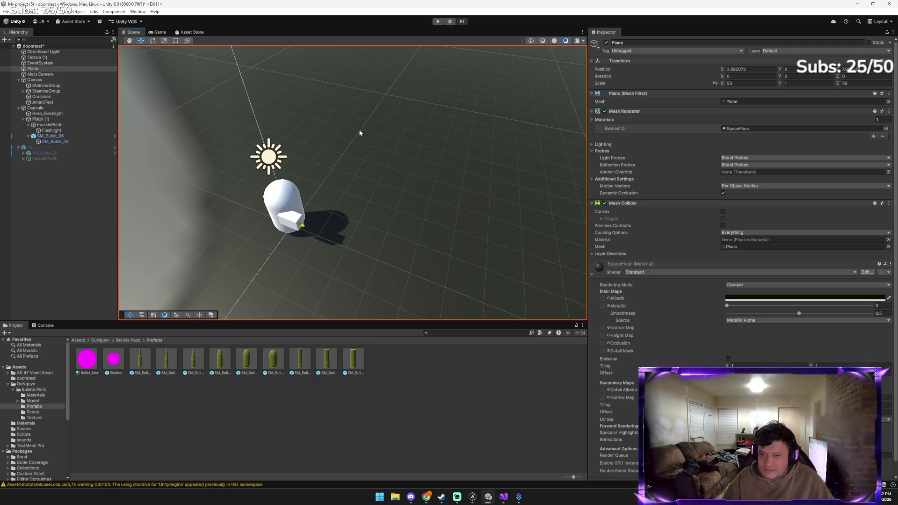
left_click(438, 21)
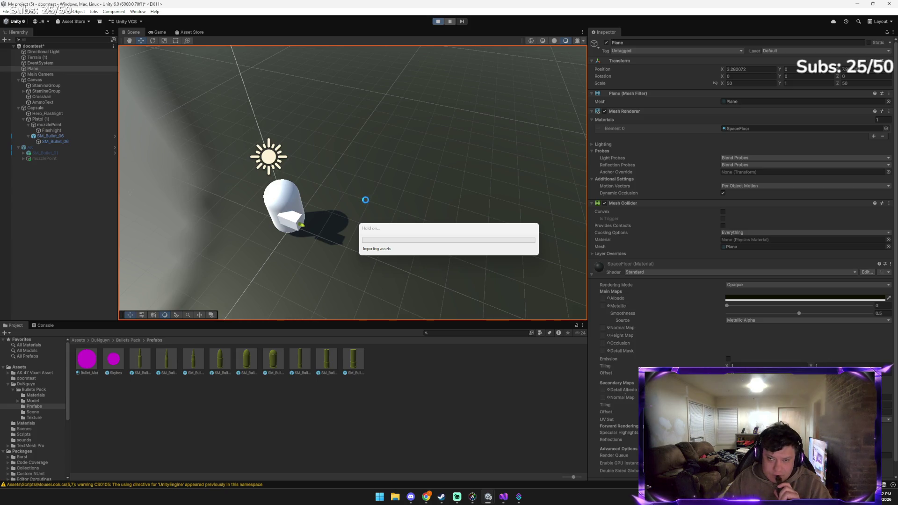
Fire the pistol repeatedly and check the Console for unassigned muzzlePoint errors
left_click(369, 207)
left_click(327, 202)
left_click(291, 200)
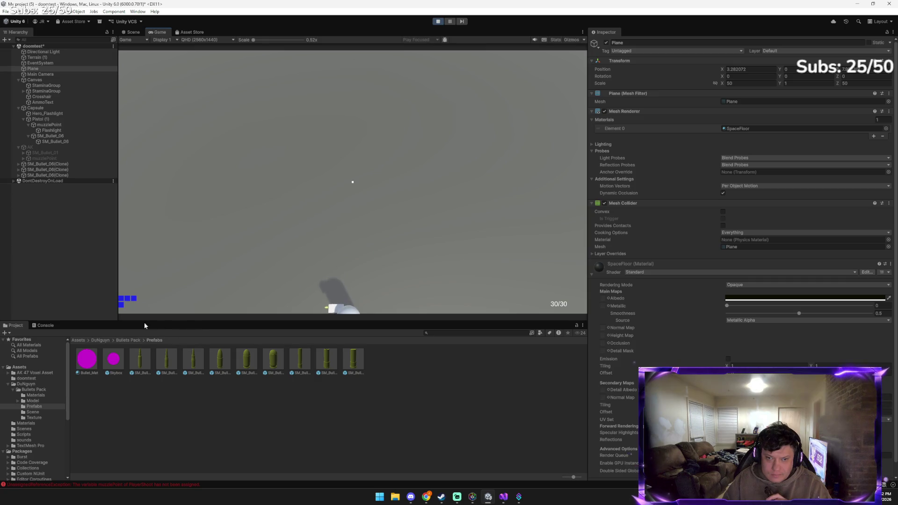
left_click(45, 326)
left_click(232, 265)
left_click(321, 261)
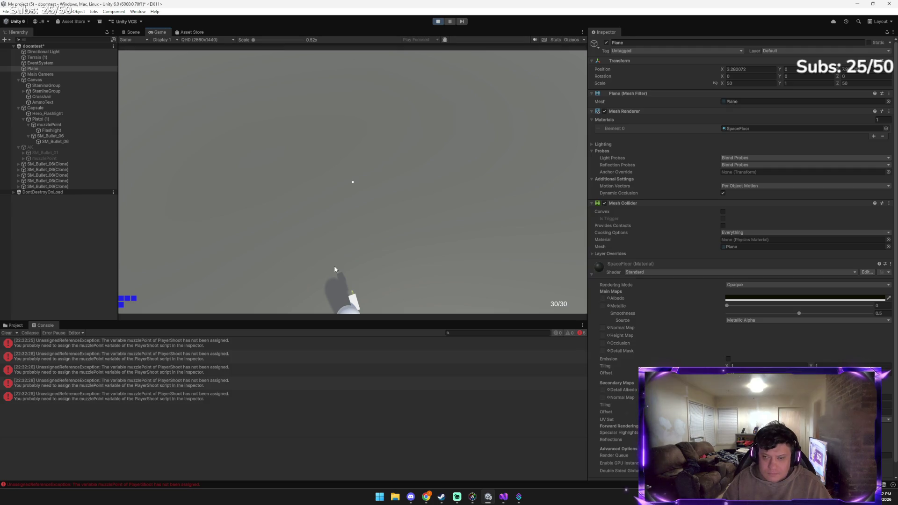
left_click(352, 254)
left_click(271, 228)
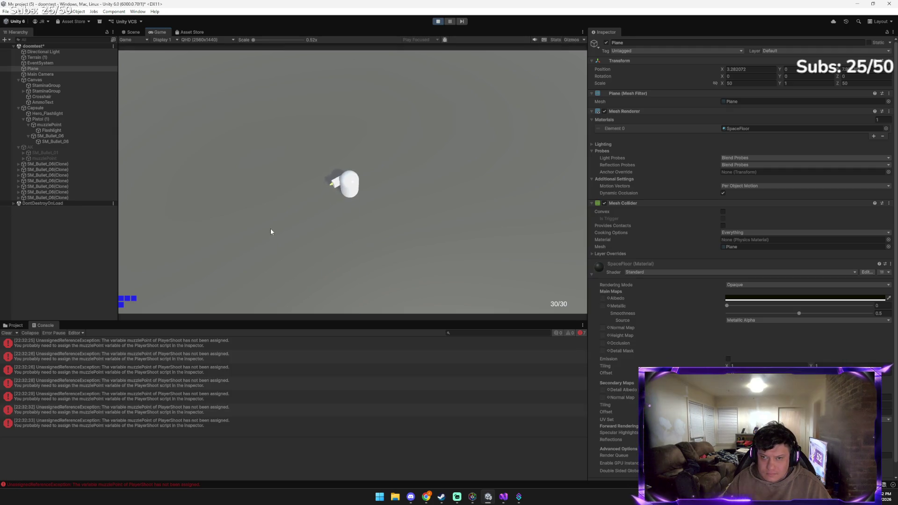
Stop play mode and move the SM_Bullet_06 bullet in the gun forward to Z 0.88
left_click(438, 22)
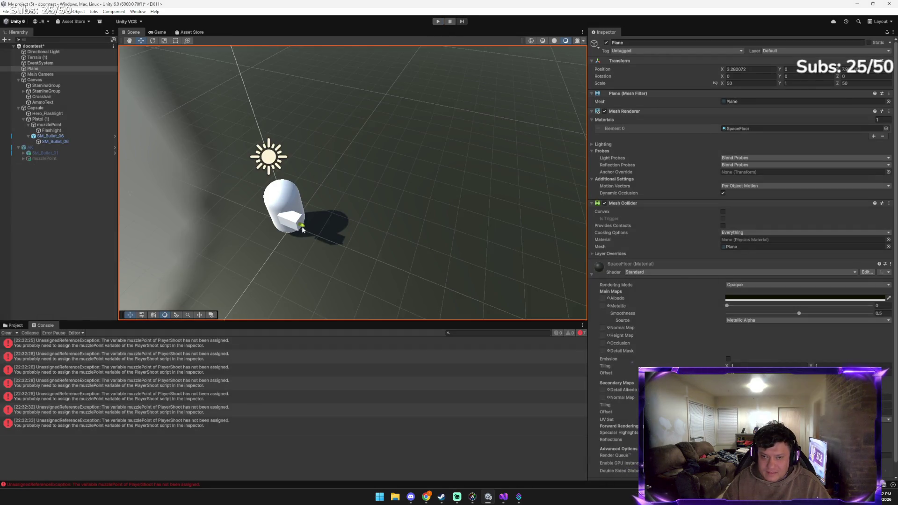
left_click(302, 229)
left_click_drag(311, 231, 309, 232)
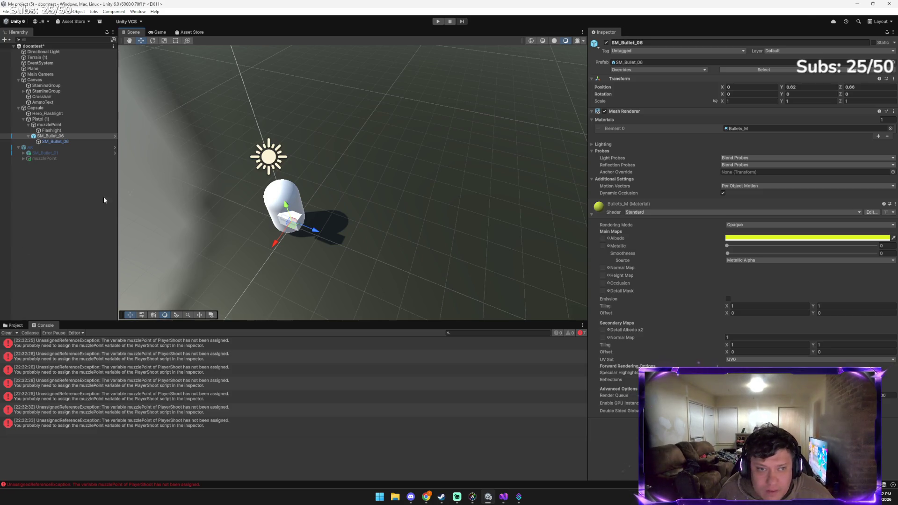
Select Pistol (1) and set its Player Shoot Bullet Prefab to SM_Bullet_06
left_click(53, 141)
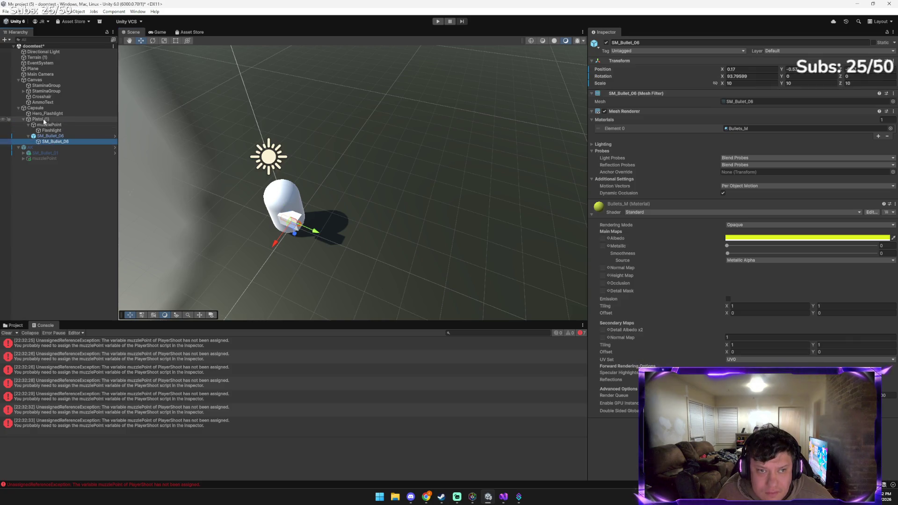
left_click(44, 120)
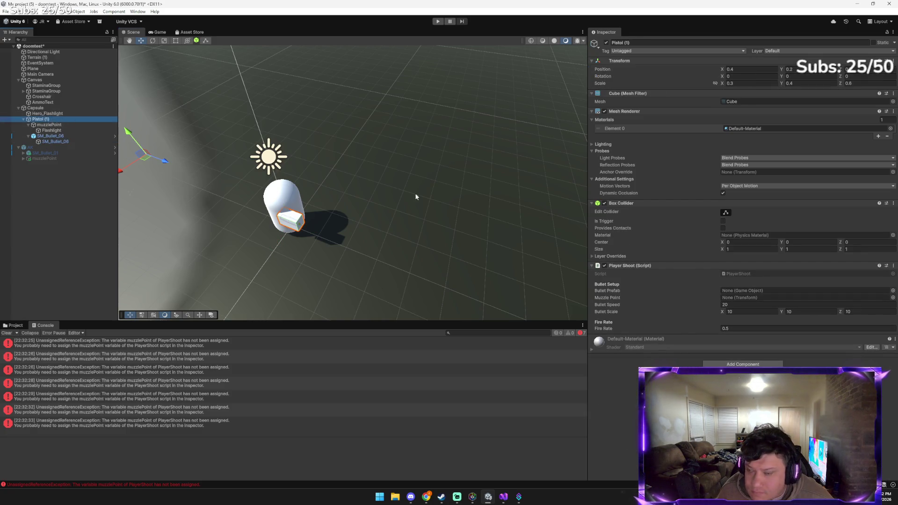
left_click(854, 312)
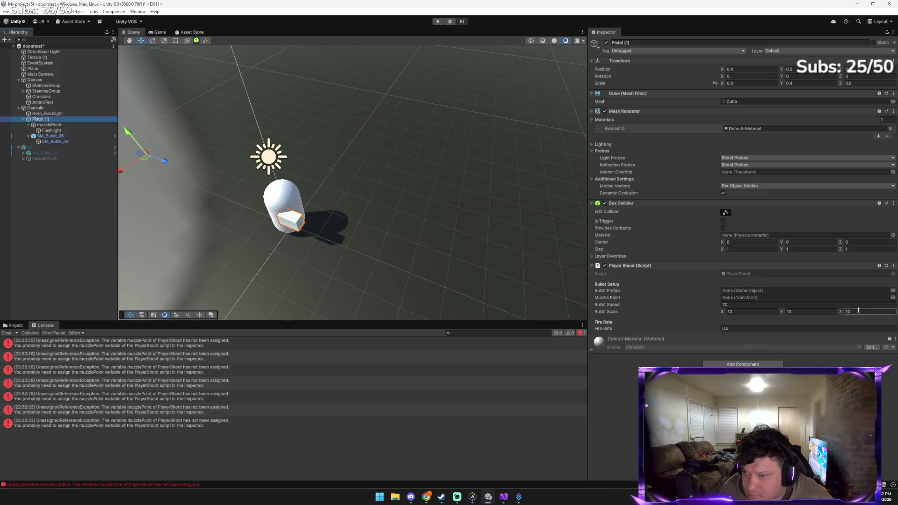
left_click(892, 291)
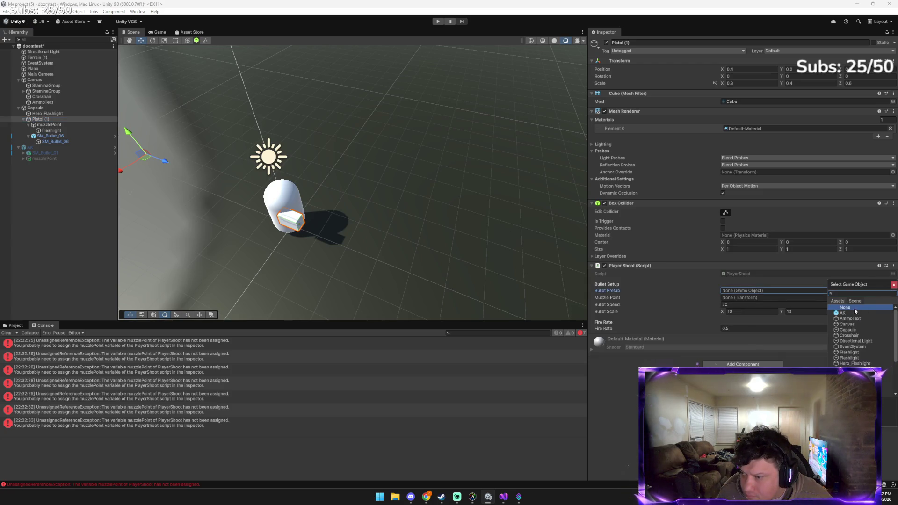
type("s")
double_click(849, 375)
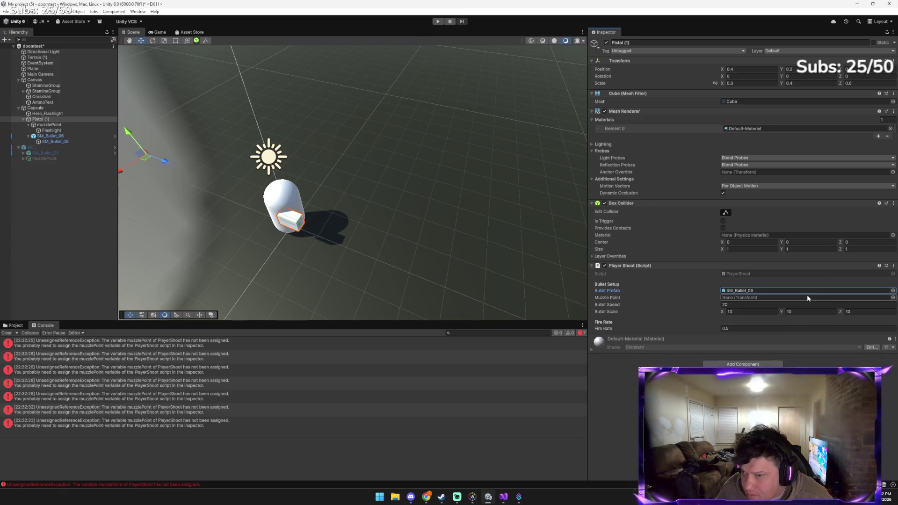
Assign muzzlePoint as the Muzzle Point and playtest, spawning SM_Bullet_06 clones without errors
left_click(892, 298)
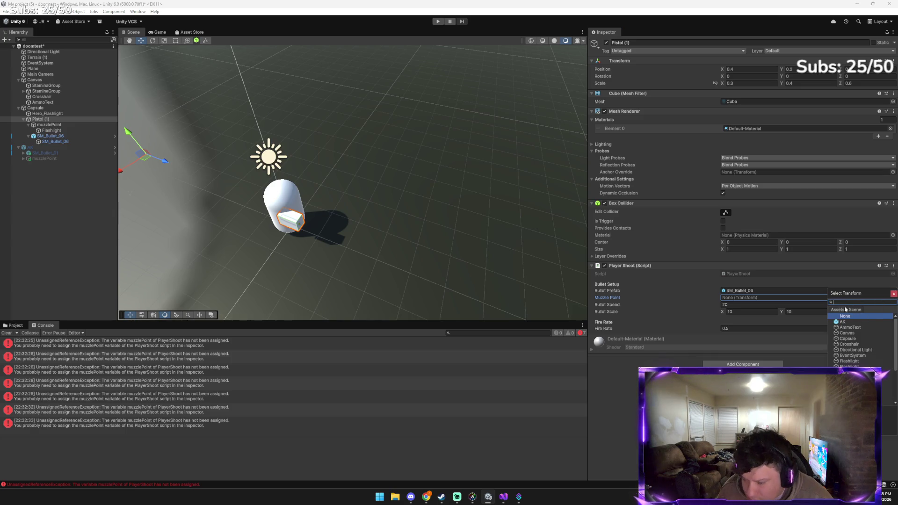
double_click(849, 322)
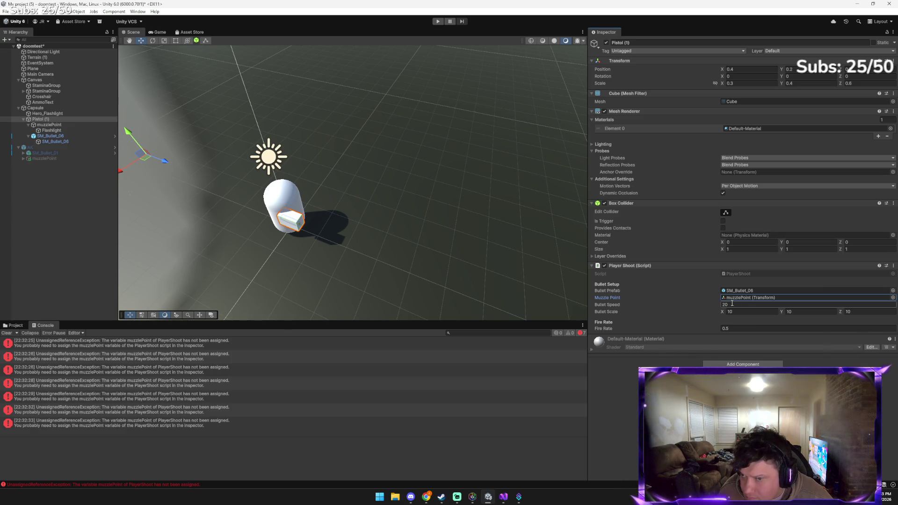
left_click(438, 21)
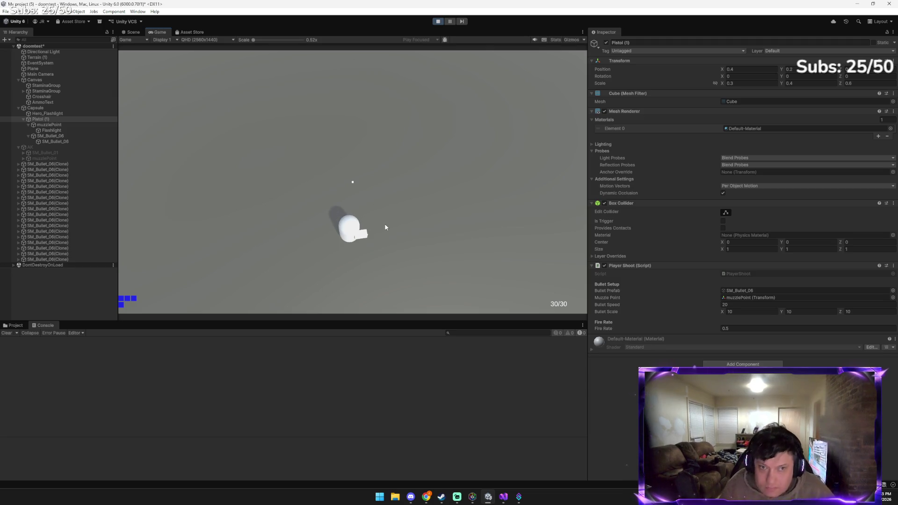
left_click(438, 21)
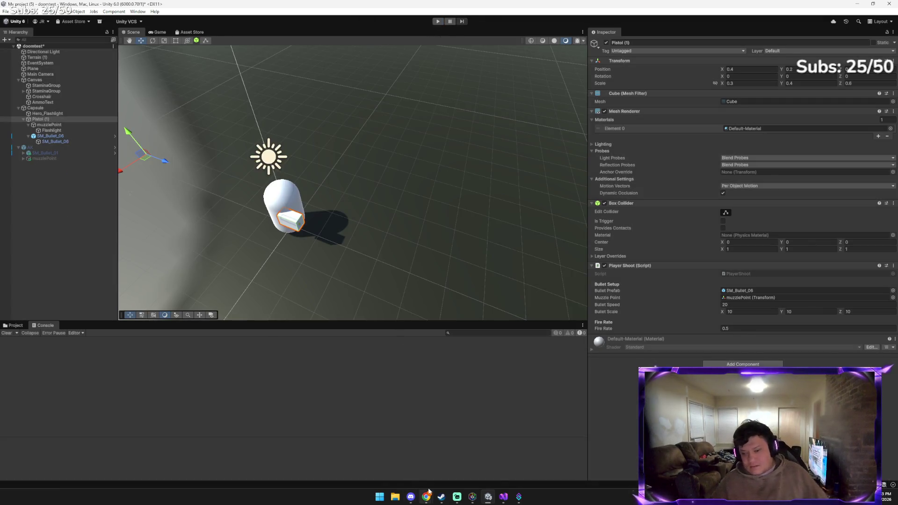
Bring the Gemini chat back and paste a second Unity screenshot into the prompt
mouse_move(426, 497)
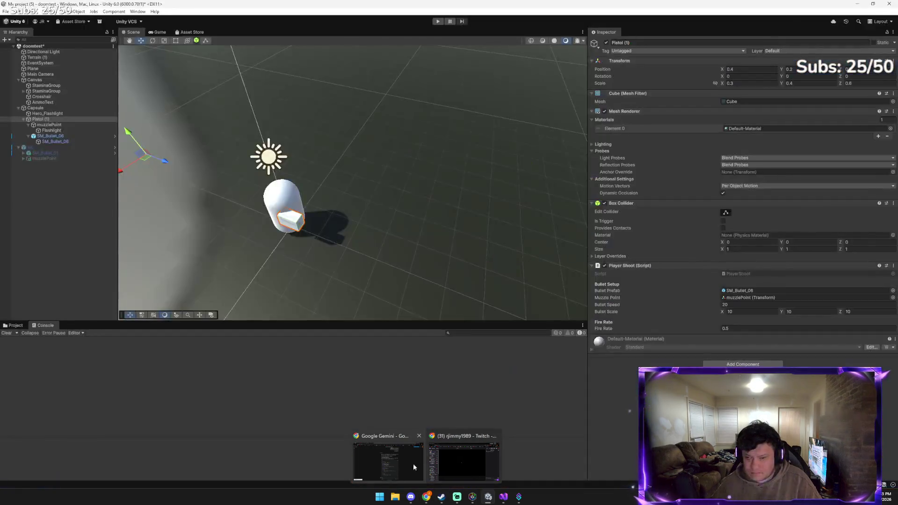
left_click(410, 461)
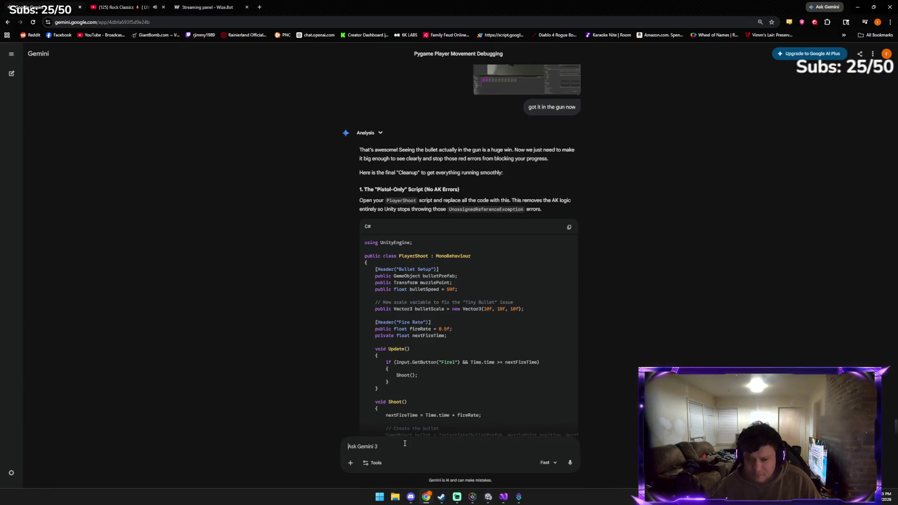
key("alt+Tab")
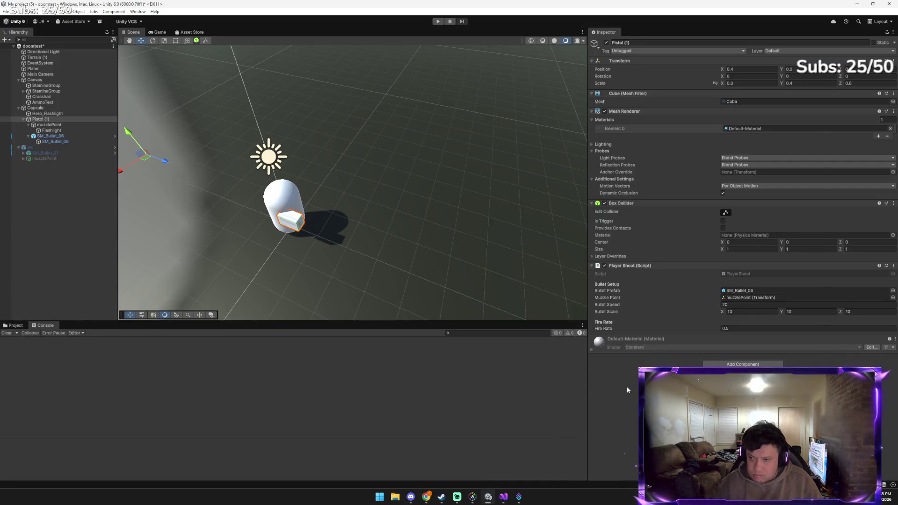
key("alt+Tab")
key("ctrl+v")
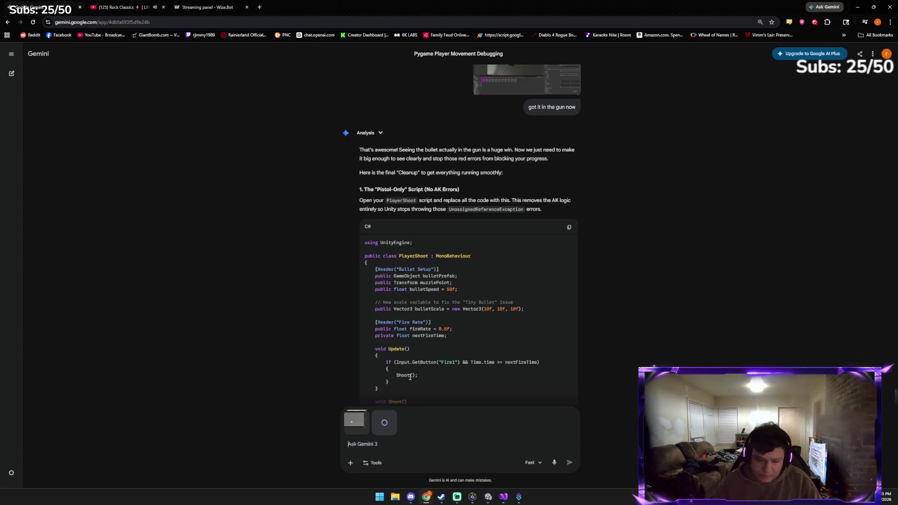
Send Gemini both screenshots with the message 'we did it! but the bullet isnt moving'
type("we did it! but the bulle")
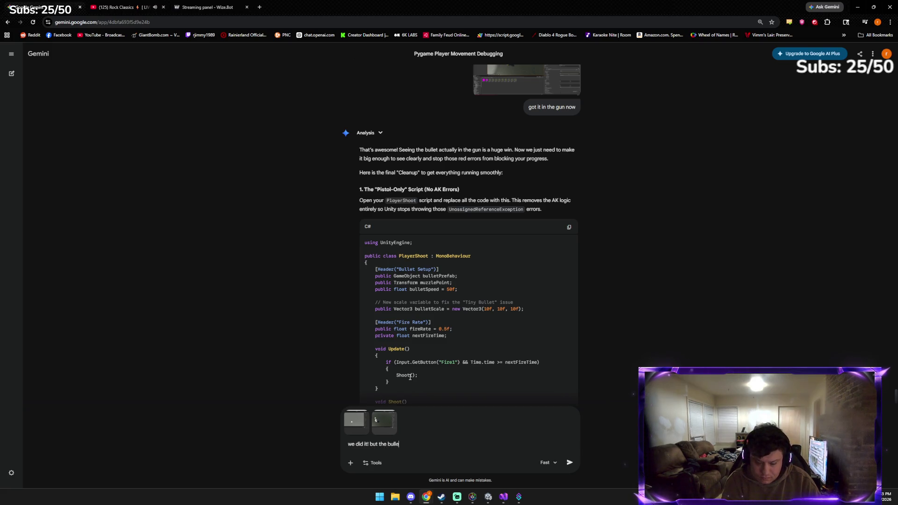
type("t isnt moving")
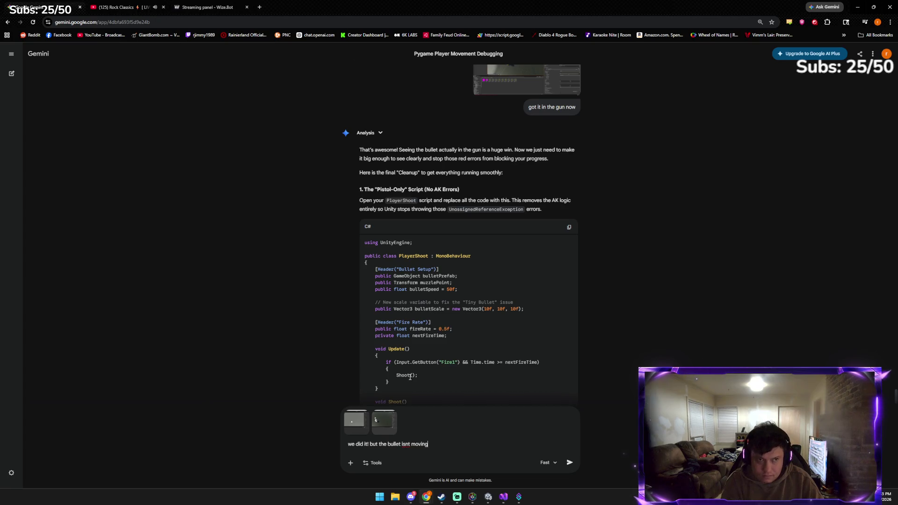
key("Return")
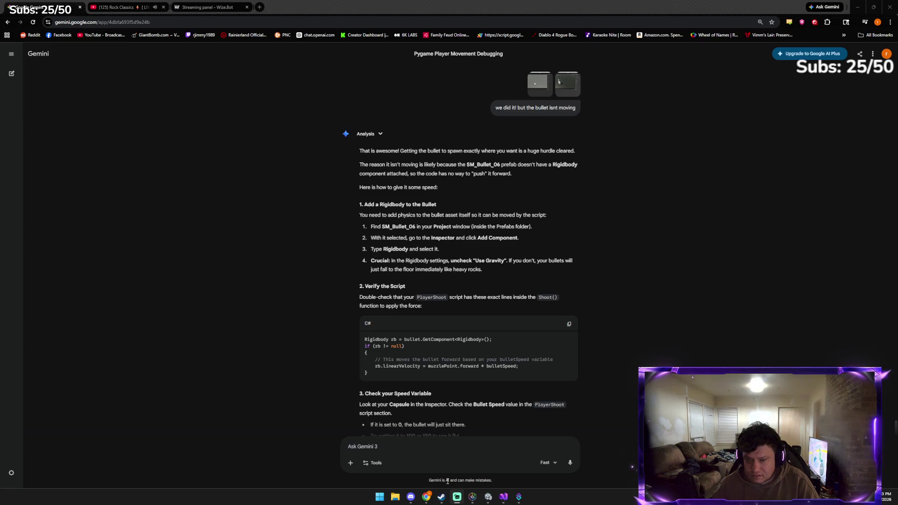
Add a Rigidbody component (Mass 1, Use Gravity on) to the child SM_Bullet_06 mesh
left_click(488, 497)
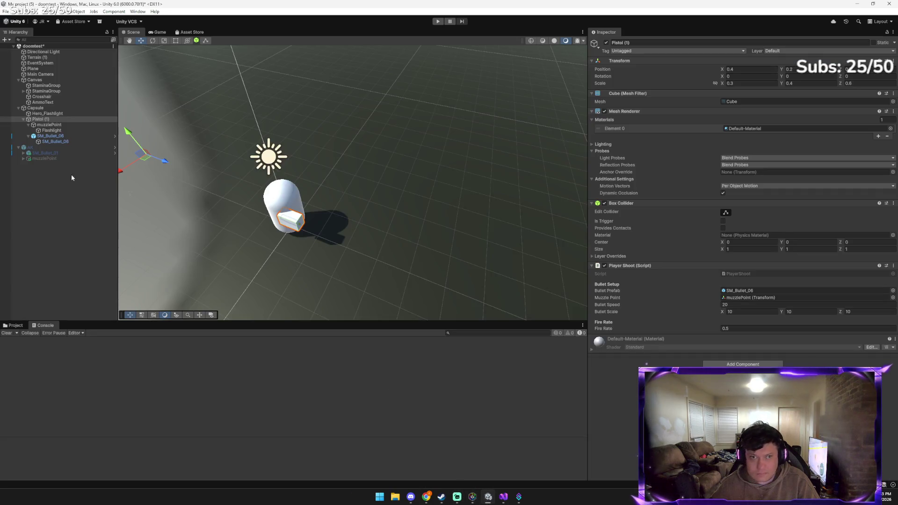
left_click(65, 136)
left_click(67, 142)
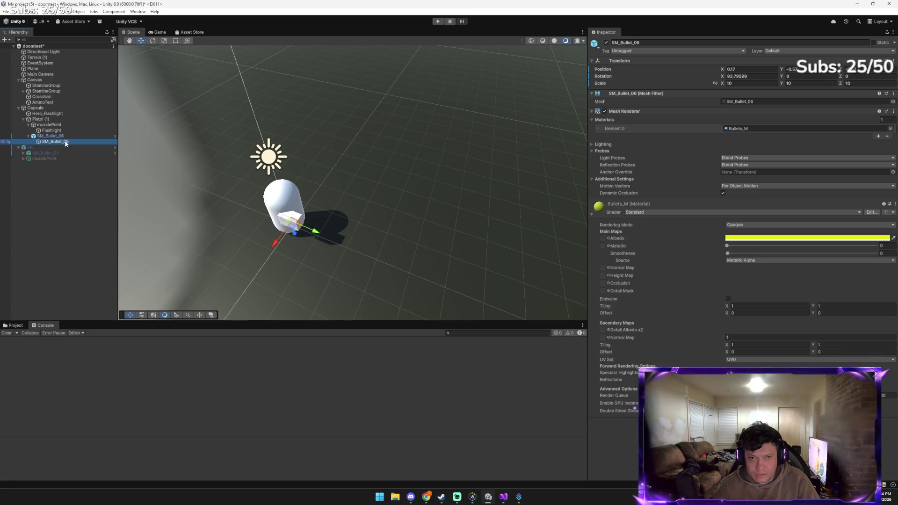
left_click(68, 136)
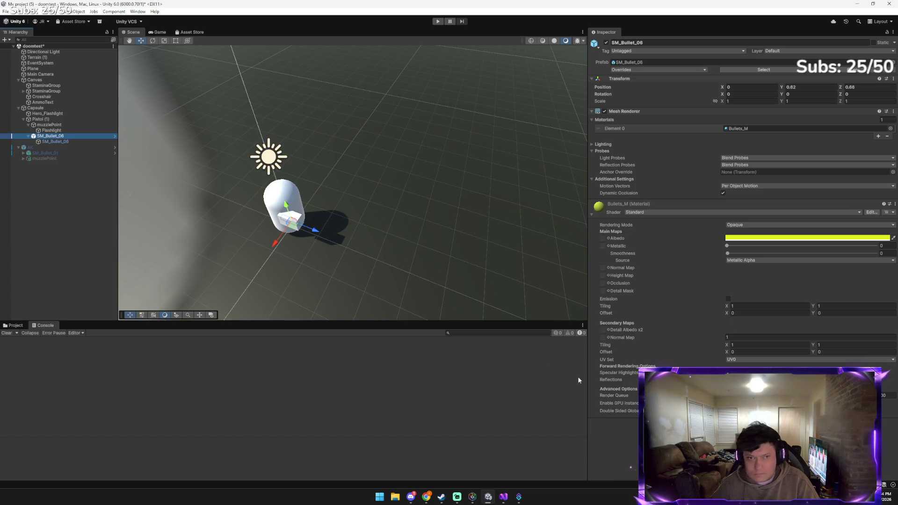
left_click(58, 142)
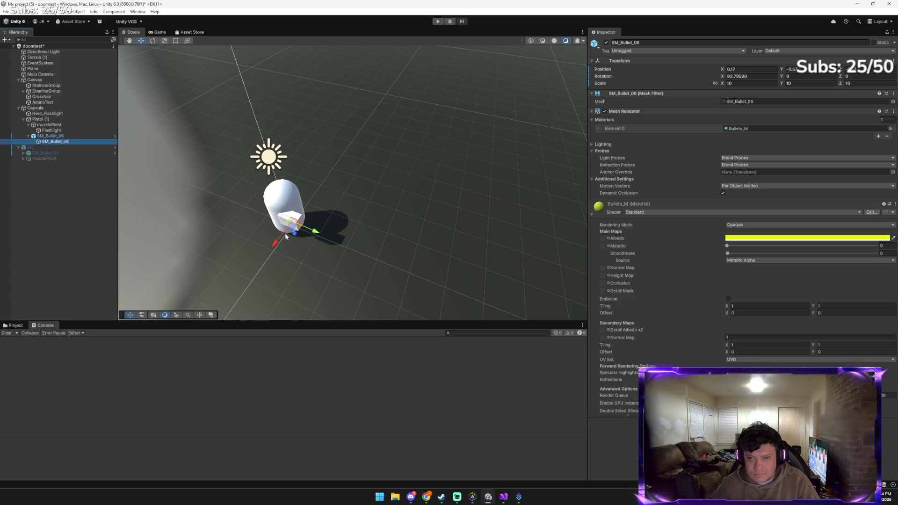
left_click(633, 410)
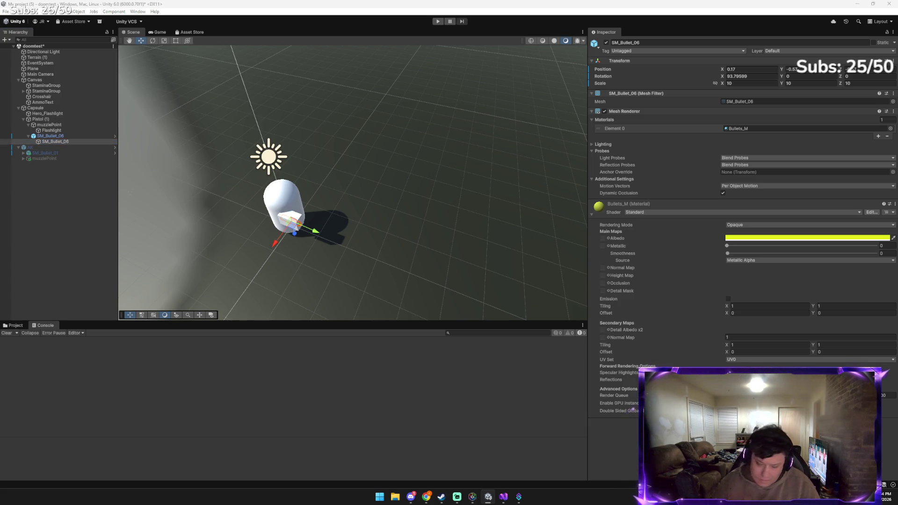
key("Return")
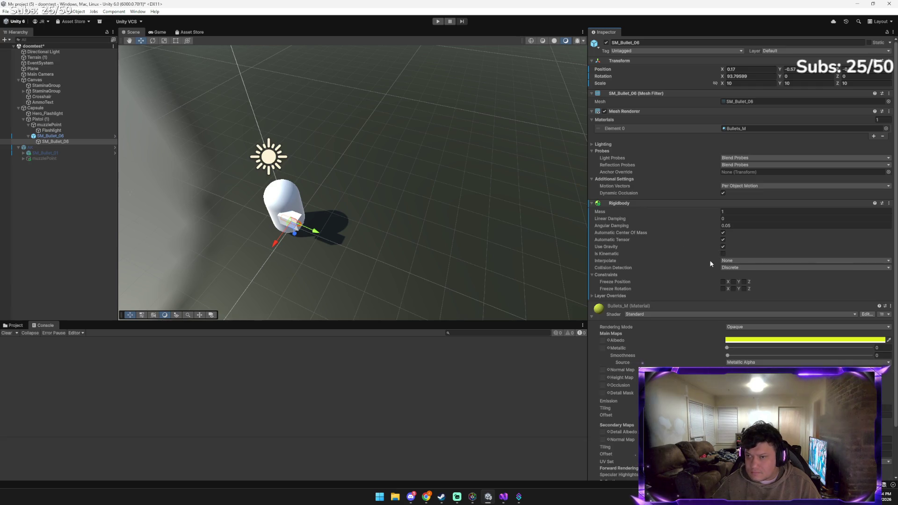
key("alt+Tab")
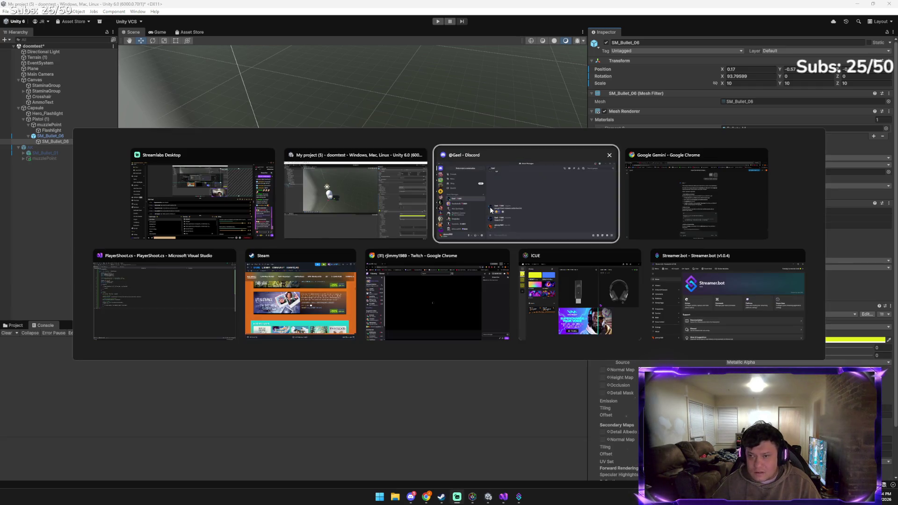
Paste the Rigidbody linearVelocity block on a new line at the top of Shoot() in PlayerShoot.cs
key("alt+Tab")
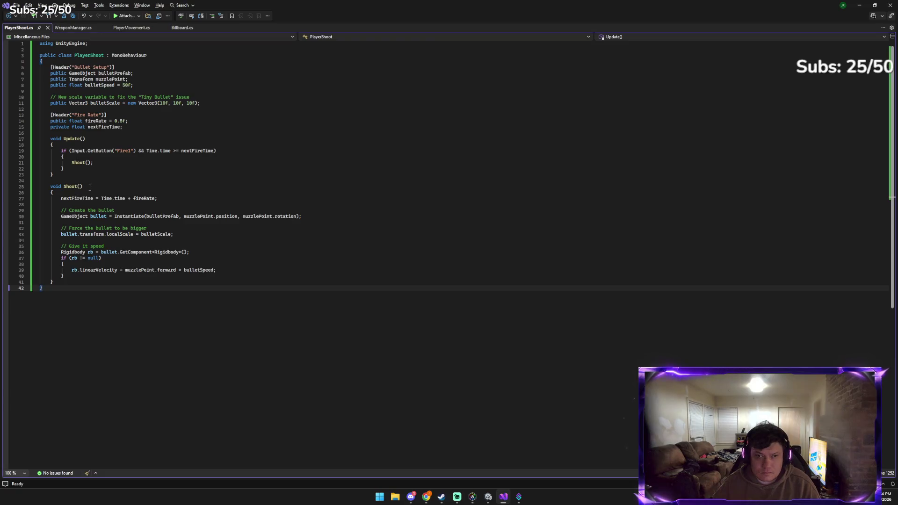
left_click(84, 191)
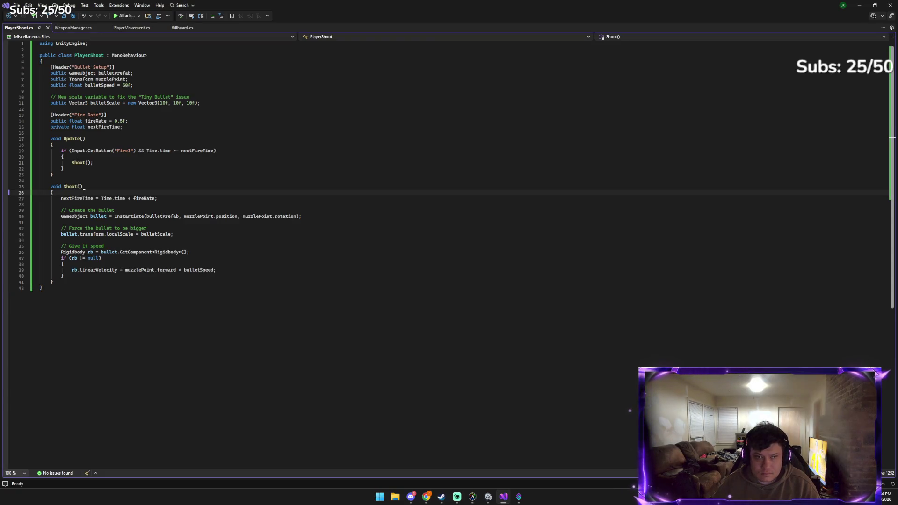
key("Return")
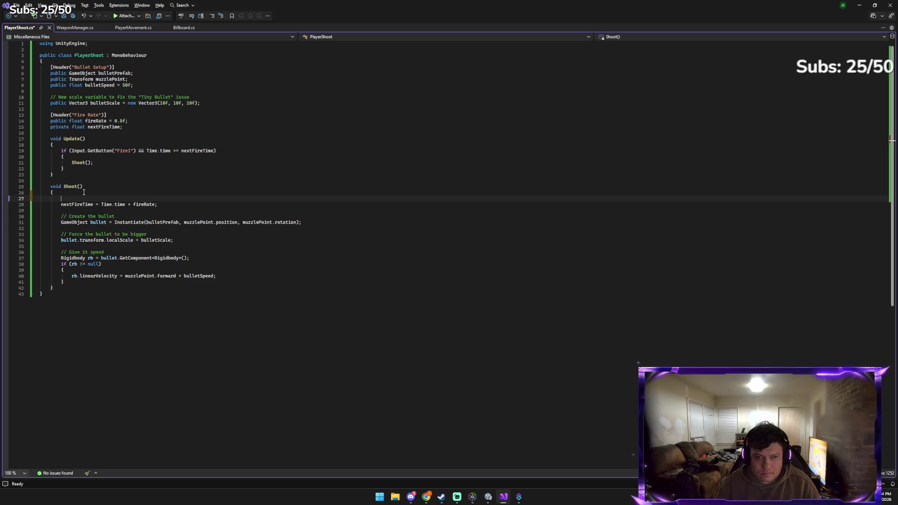
type("Rigidbody rb = bullet.GetComponent<Rigidbody>();         if (rb != null)         {             // This moves the bullet forward based on your bulletSpeed variable             rb.linearVelocity = muzzlePoint.forward * bulletSpeed;         }")
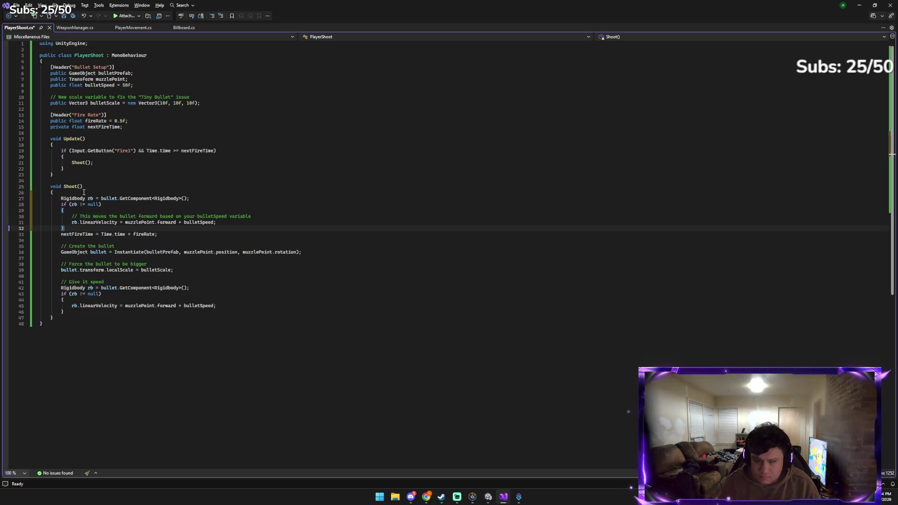
key("alt+Tab")
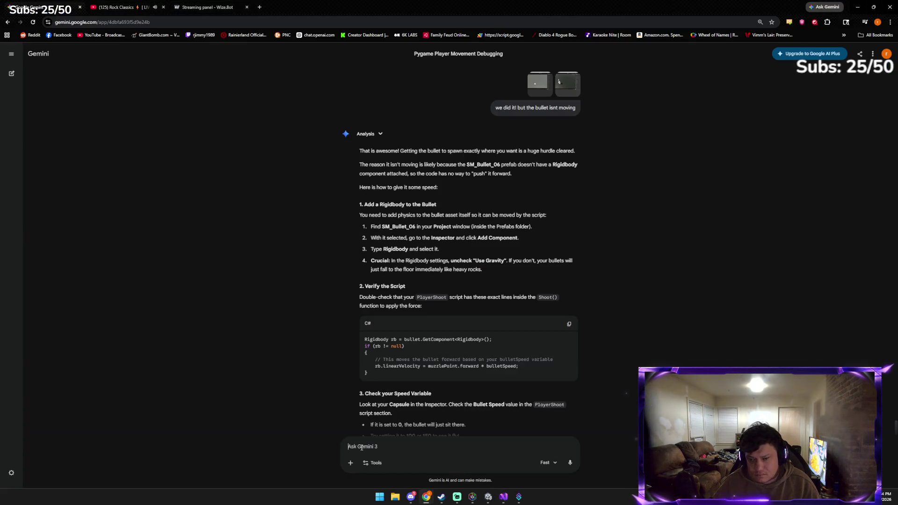
Send Gemini a screenshot of the updated script asking 'like this'
key("ctrl+v")
type("like this")
key("Return")
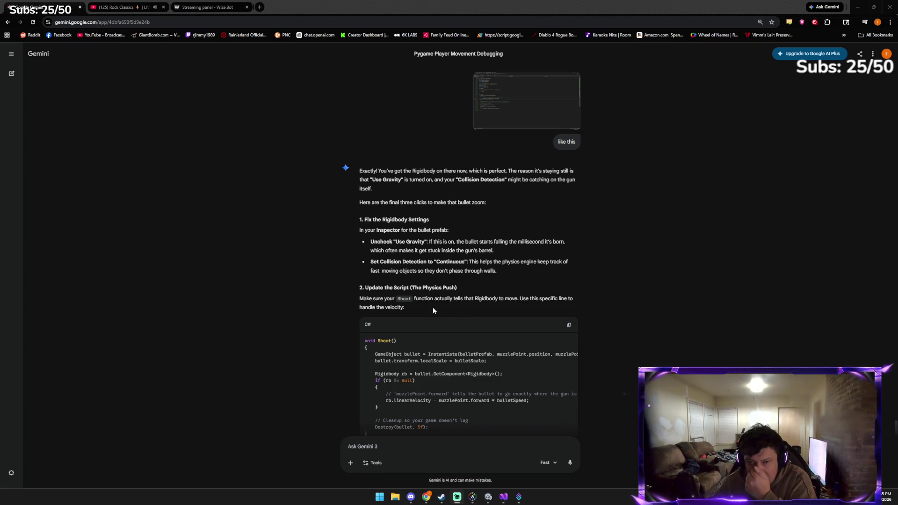
Copy the Shoot() method code from Gemini's reply suggesting no gravity and Continuous collision
scroll(432, 307, "down", 2)
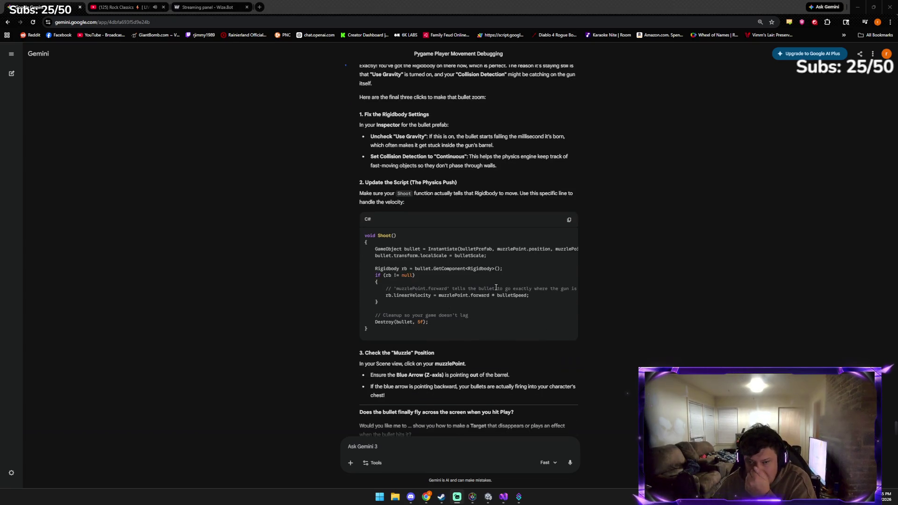
left_click(568, 220)
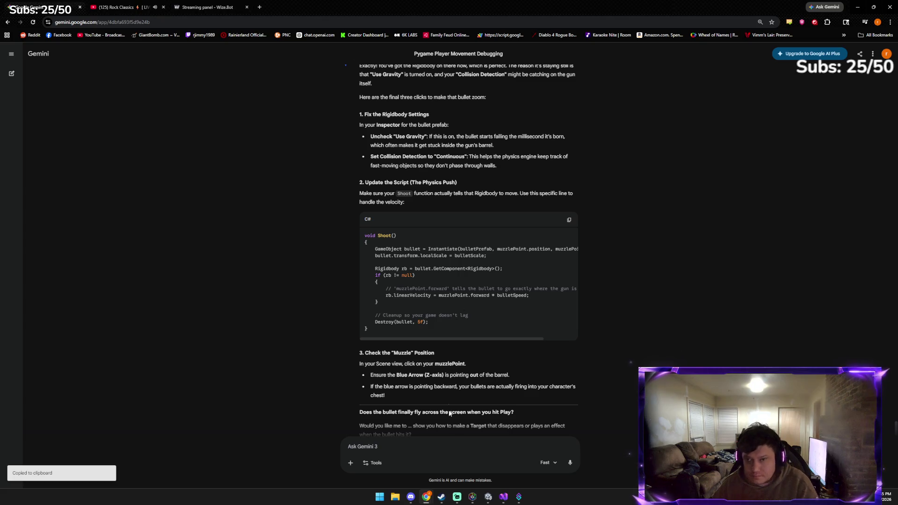
left_click(503, 497)
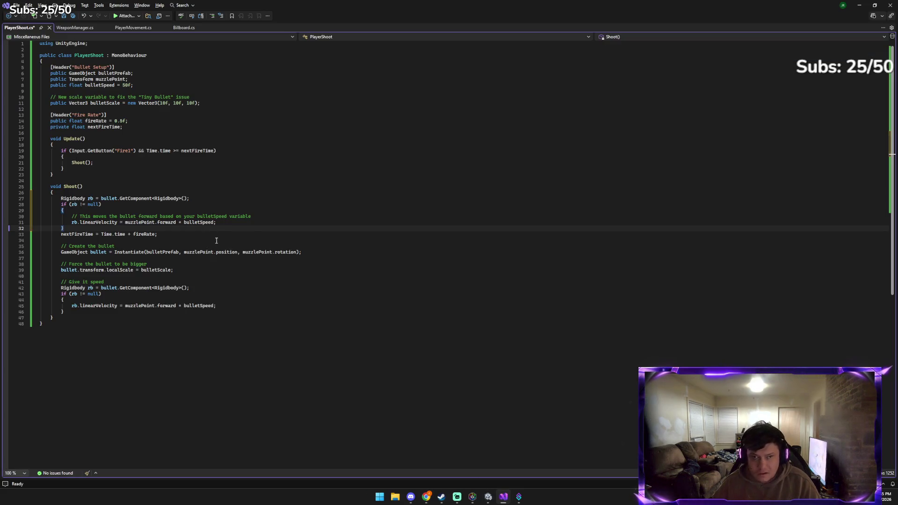
Paste Gemini's Shoot() code at the top of the existing Shoot() body in PlayerShoot.cs, save, and return to Unity
left_click(98, 192)
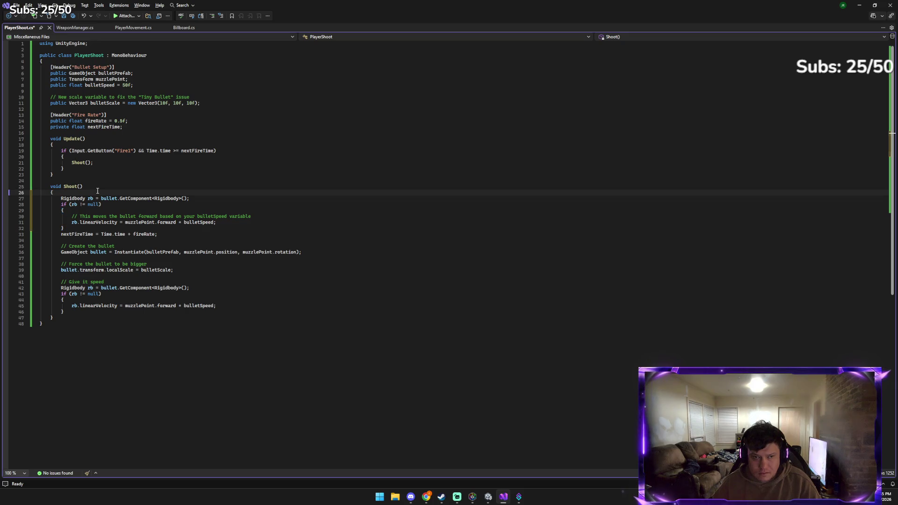
key("Return")
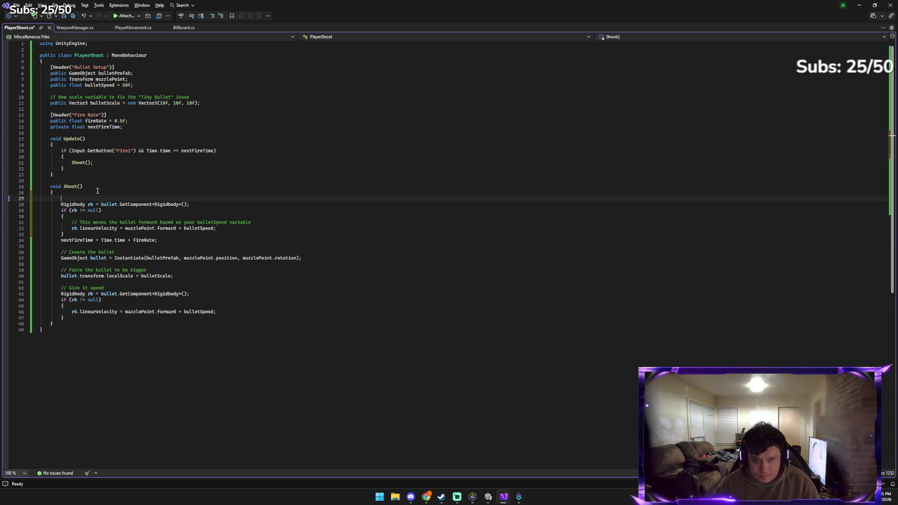
key("ctrl+v")
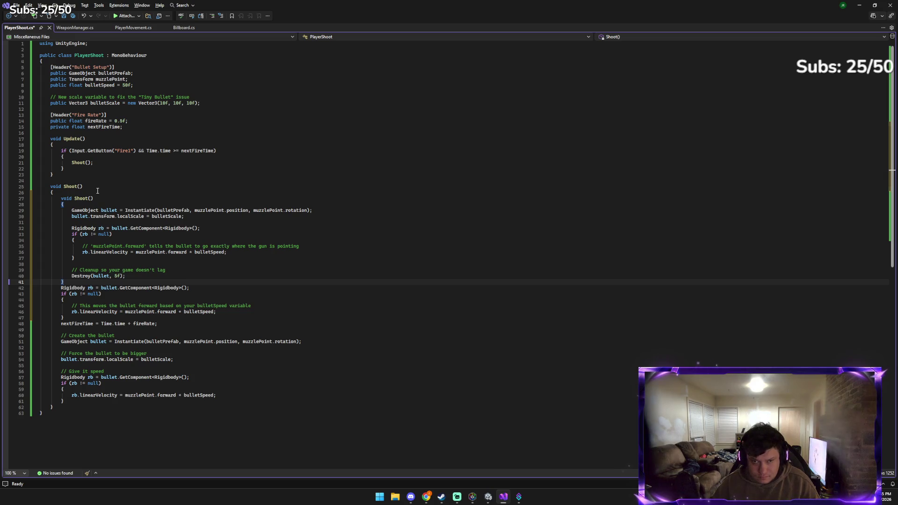
key("ctrl+s")
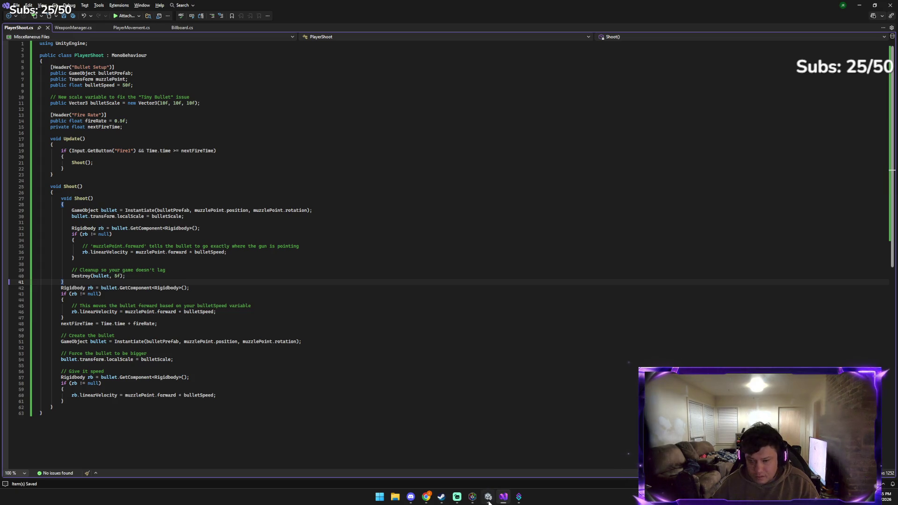
left_click(489, 501)
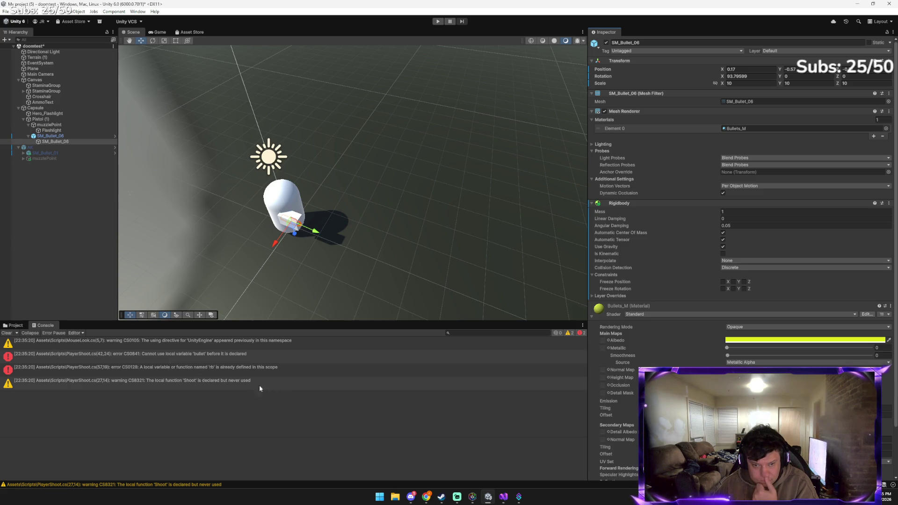
Clear the Console warnings to leave the CS0841 and CS0128 errors, then attach their screenshot in Gemini
left_click(9, 334)
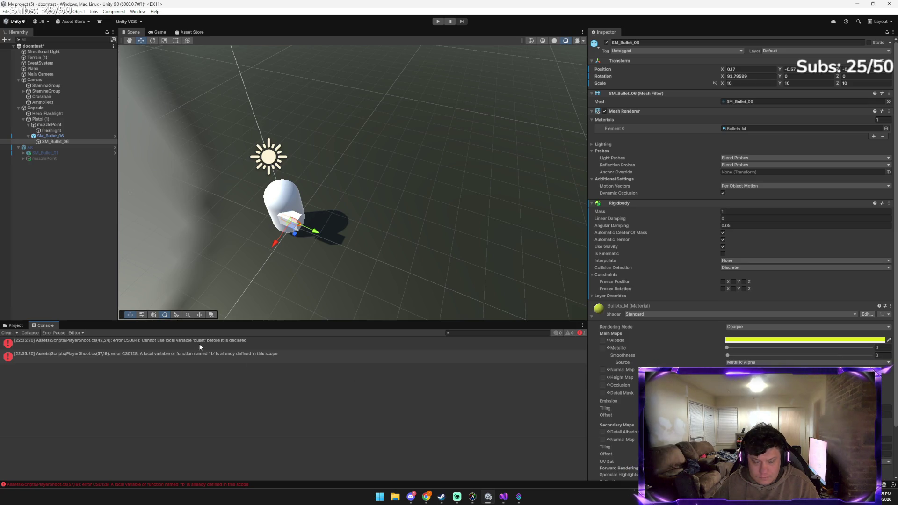
key("alt+Tab")
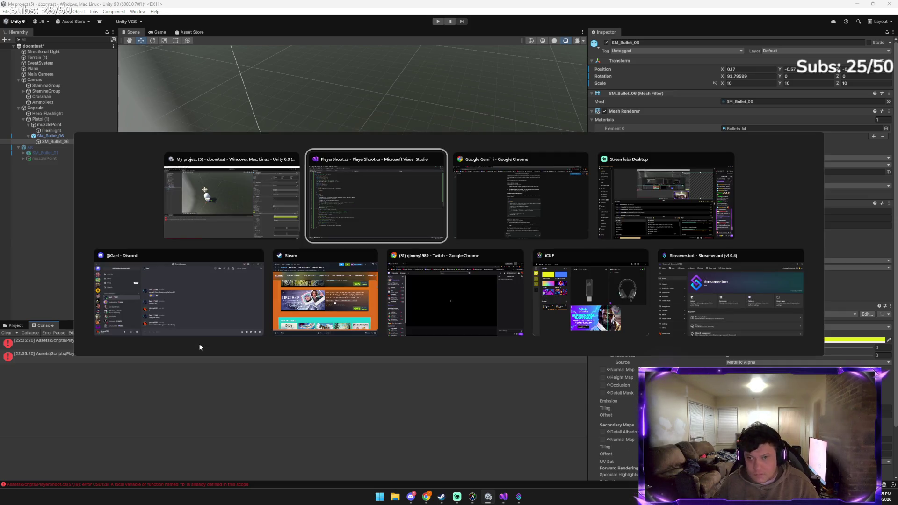
key("ctrl+v")
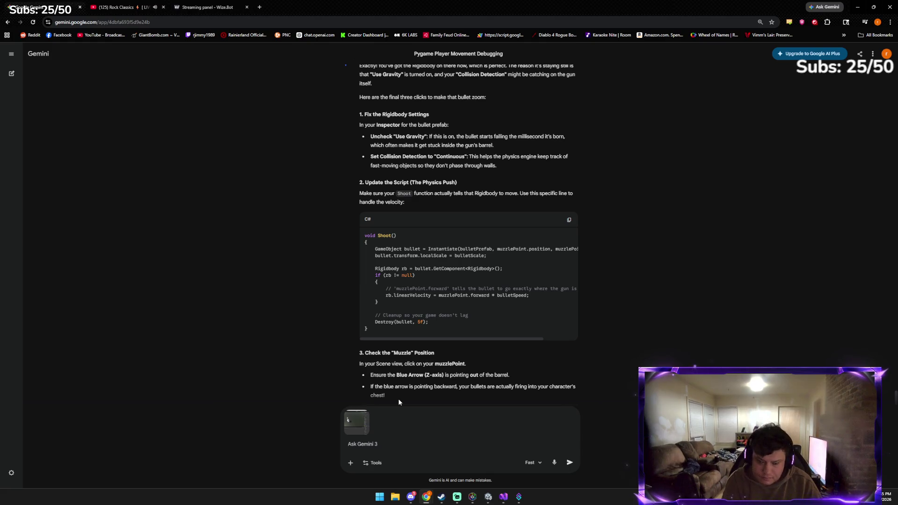
Send Gemini 'whys there two' with the error screenshot, then go back to Unity
type("whys there two")
key("Return")
key("alt+Tab")
key("Tab")
key("Tab")
key("Tab")
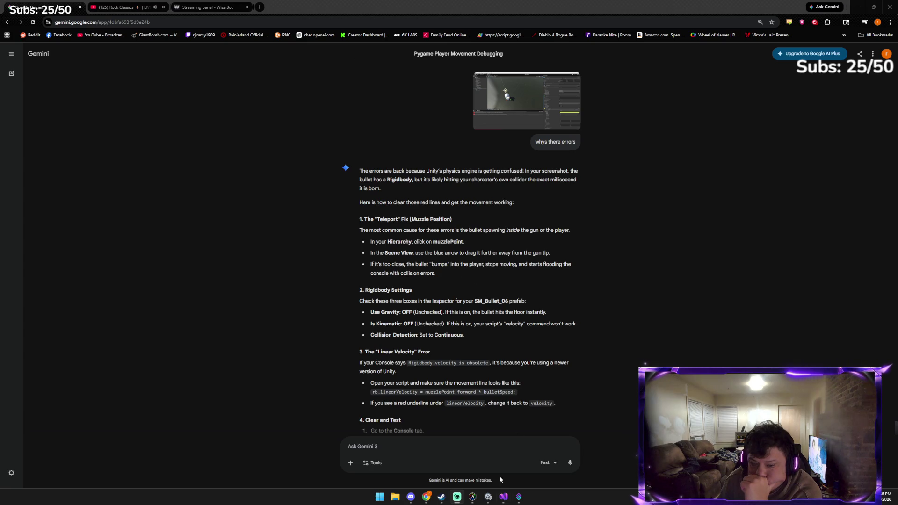
left_click(488, 497)
left_click_drag(319, 232, 323, 233)
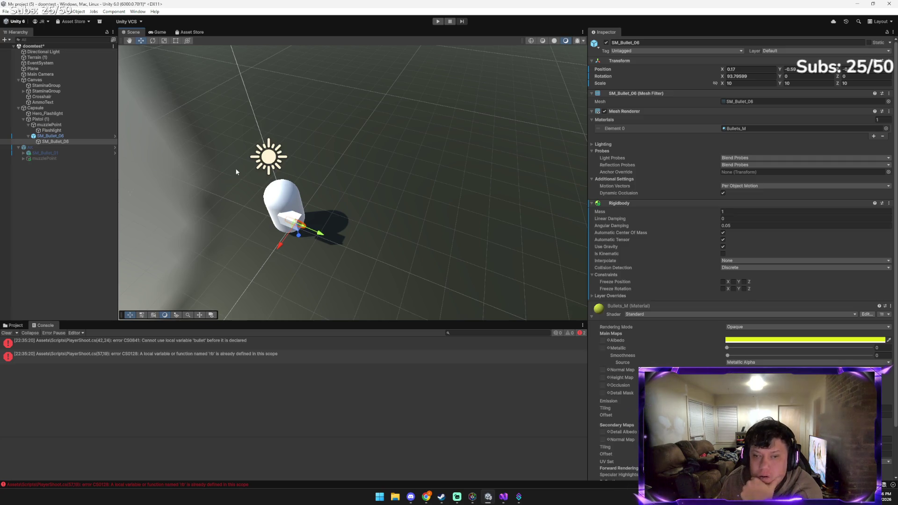
left_click(151, 40)
mouse_move(310, 234)
left_mouse_down()
mouse_move(287, 206)
mouse_move(286, 173)
mouse_move(300, 163)
left_mouse_up()
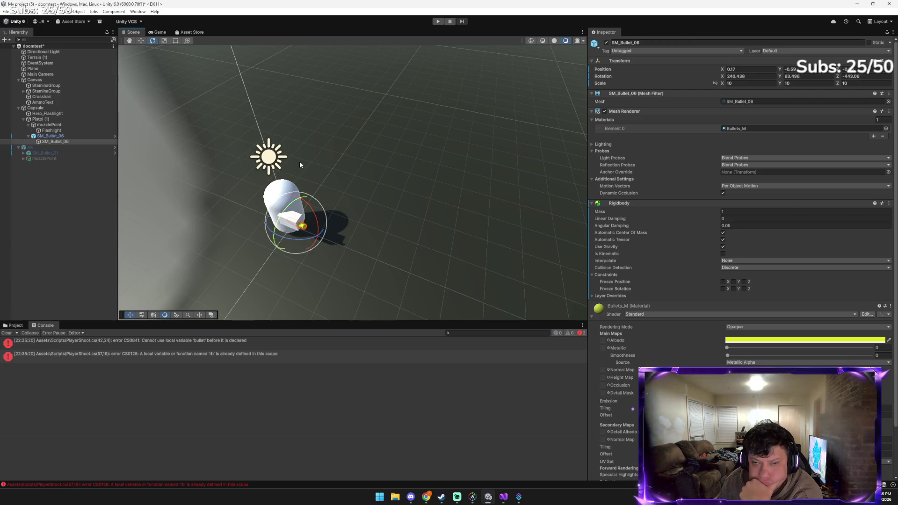
left_click(141, 40)
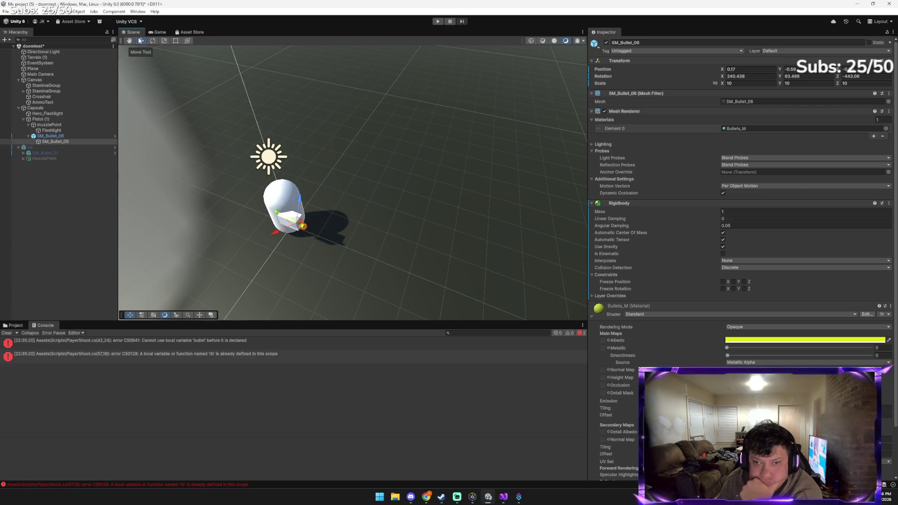
left_click(152, 42)
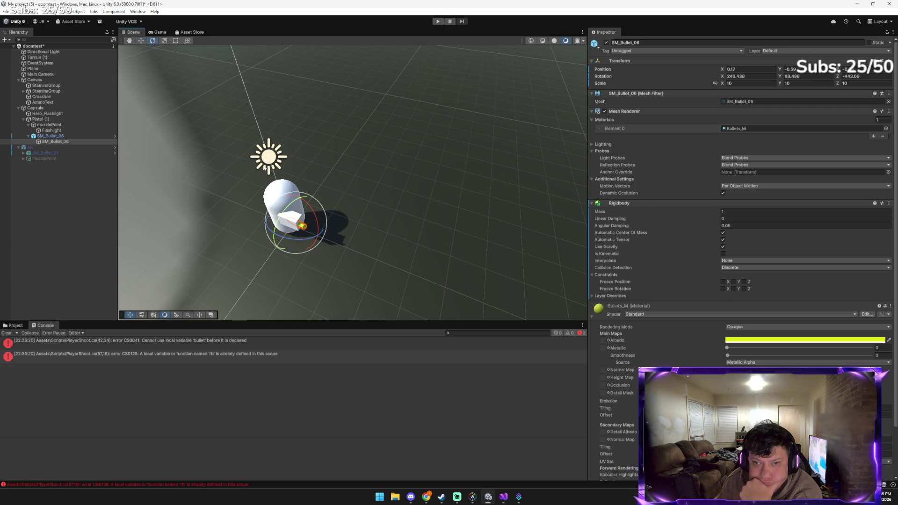
mouse_move(315, 238)
left_mouse_down()
mouse_move(215, 218)
mouse_move(168, 149)
mouse_move(130, 125)
mouse_move(203, 91)
left_mouse_up()
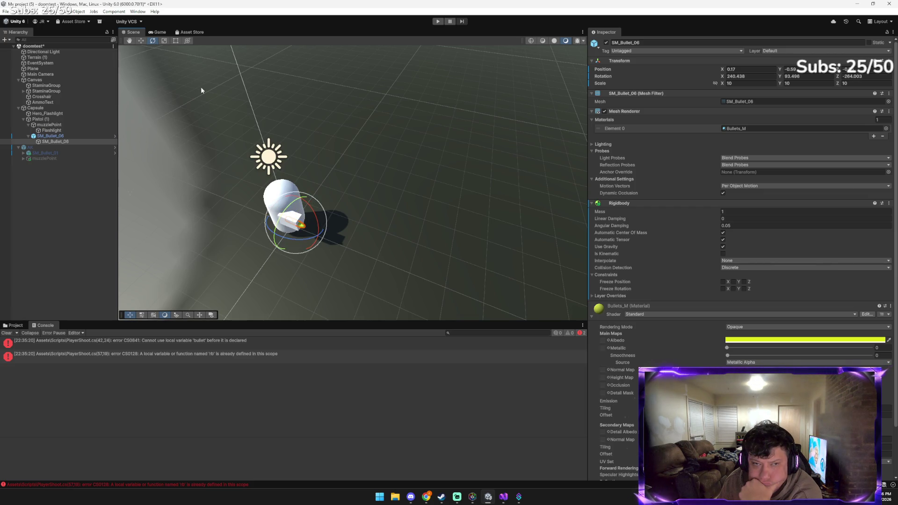
left_click(141, 41)
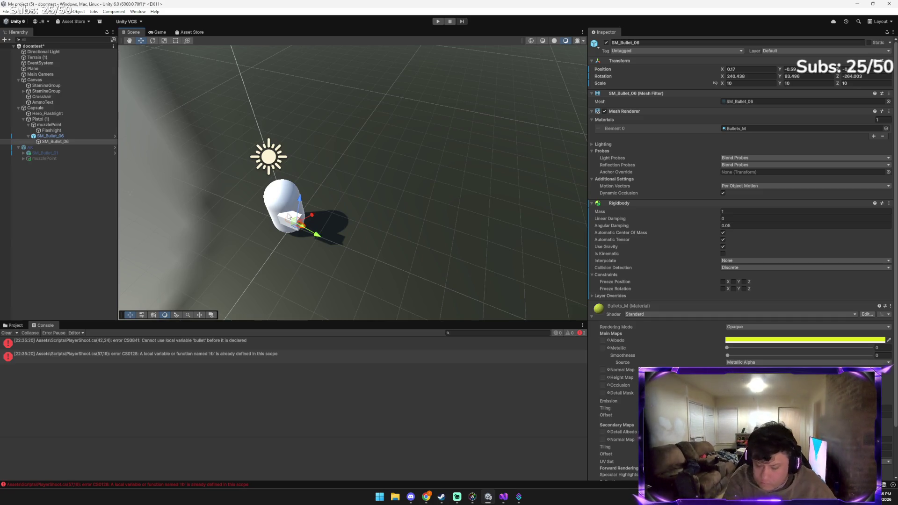
key("alt+Tab")
key("alt+Tab")
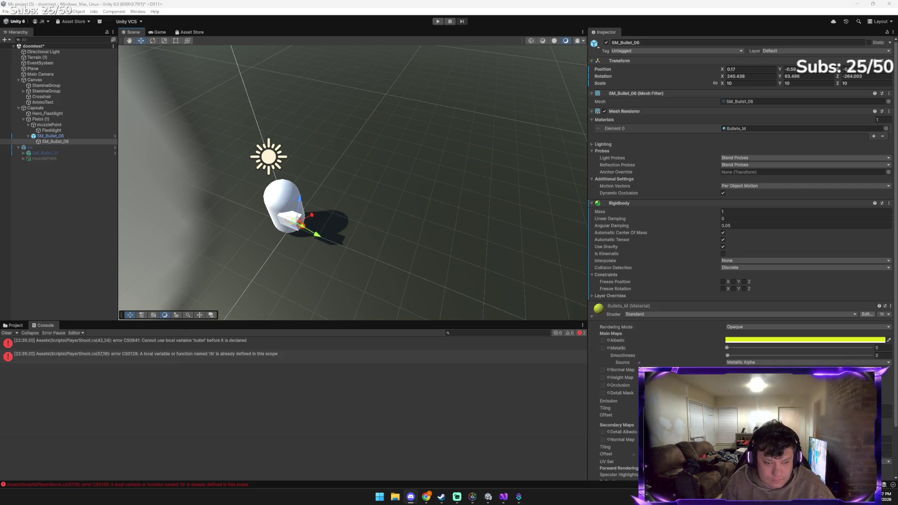
mouse_move(426, 497)
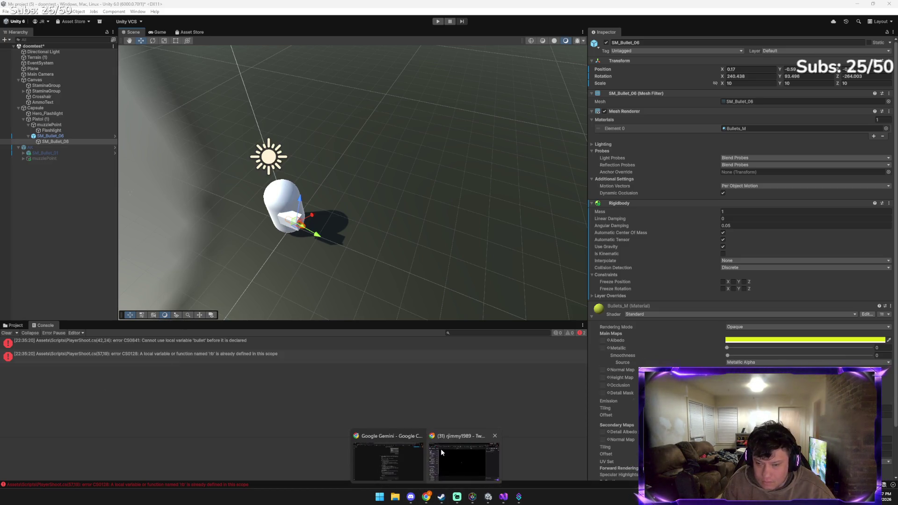
Attach the screenshot and ask Gemini 'oh yeah the blue is facing the wrong way is there any easy fix?'
left_click(402, 456)
key("ctrl+v")
type("oh yeah the blue ")
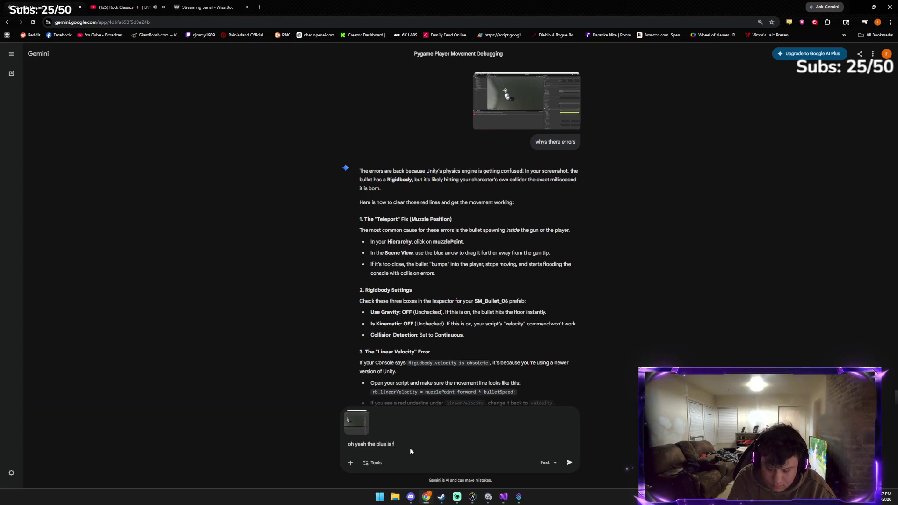
type("is facing the wrong")
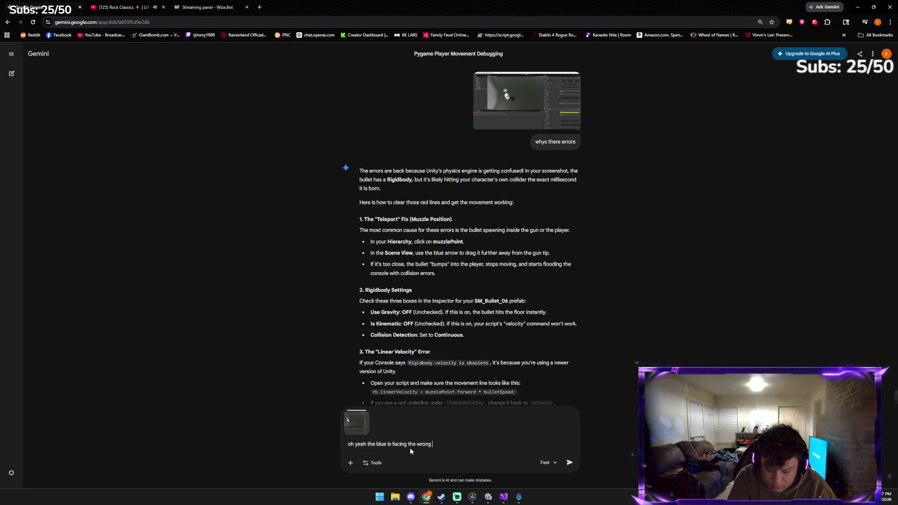
type(" way is there any easy fix?")
key("Return")
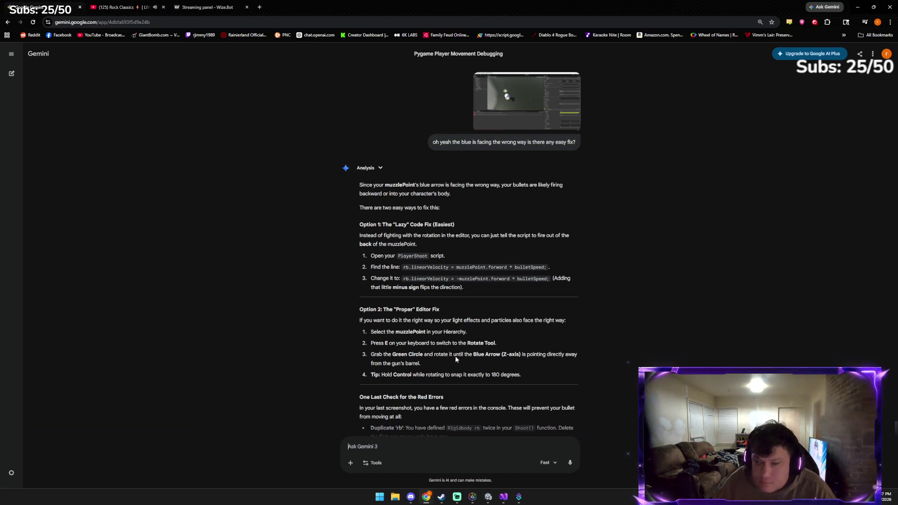
Copy Gemini's suggested -muzzlePoint.forward velocity line and switch to PlayerShoot.cs in Visual Studio
triple_click(457, 281)
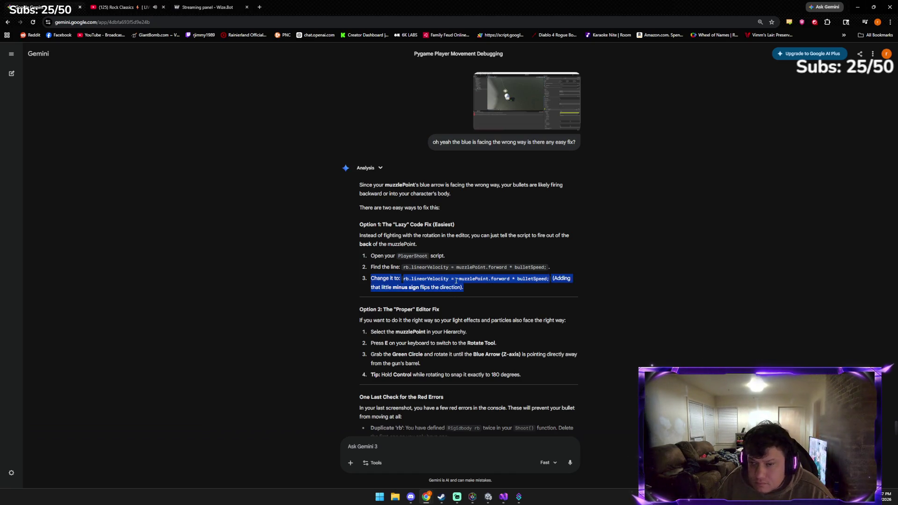
left_click(420, 280)
left_click_drag(406, 279, 549, 279)
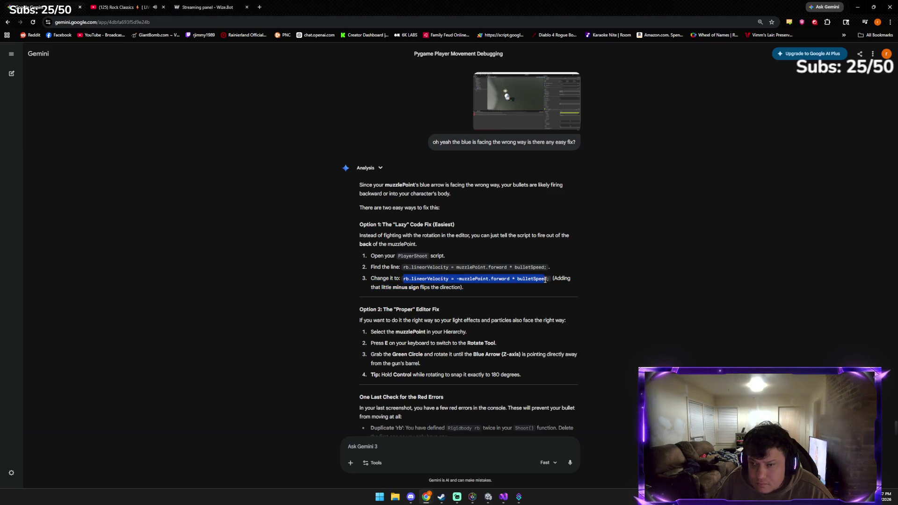
right_click(530, 279)
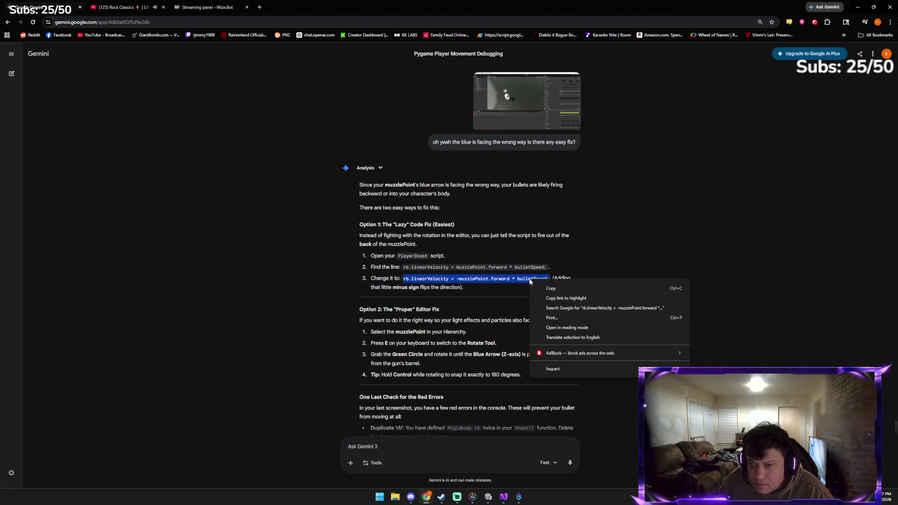
left_click(548, 289)
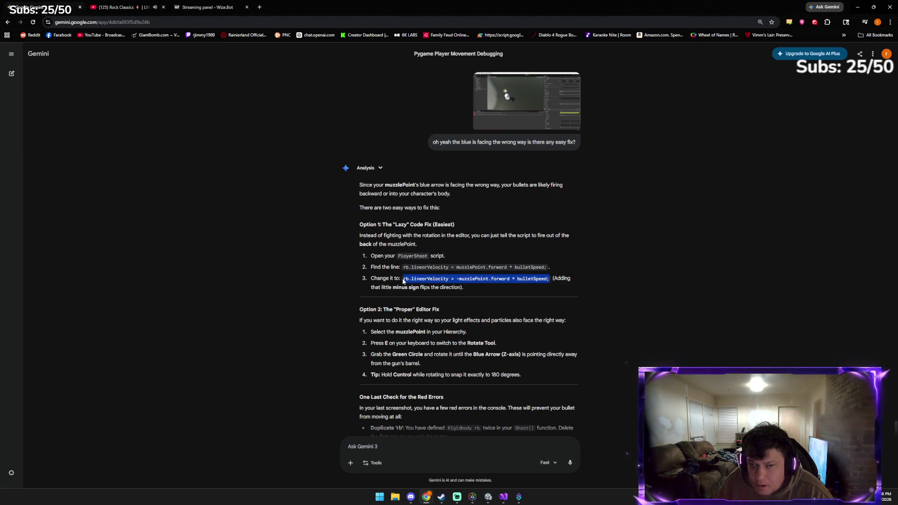
left_click(503, 500)
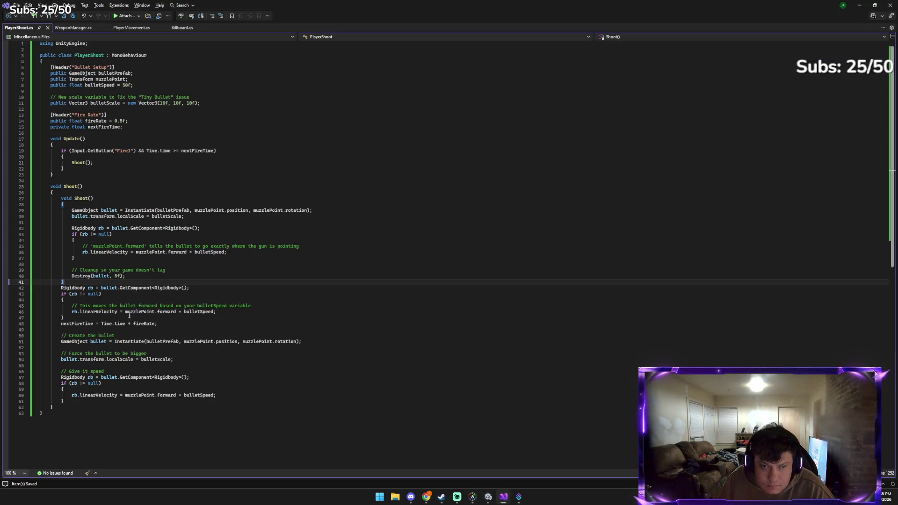
Add a minus sign before muzzlePoint.forward on line 46, save PlayerShoot.cs, and return to Unity
left_click(123, 312)
left_click(109, 311)
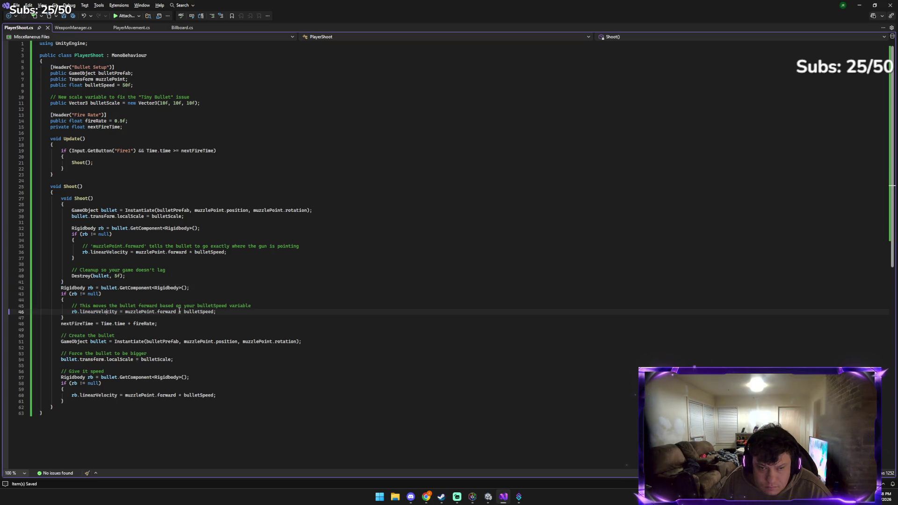
left_click_drag(216, 312, 72, 313)
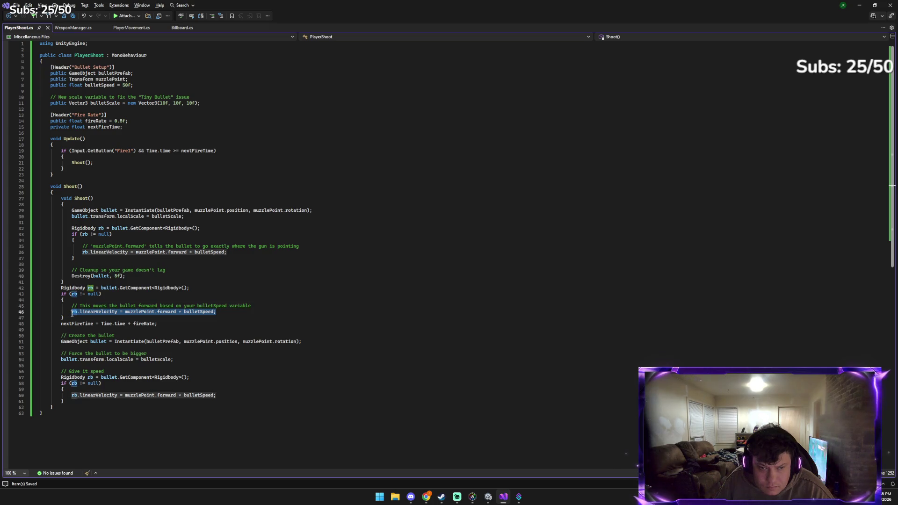
left_click(126, 312)
type("-")
key("End")
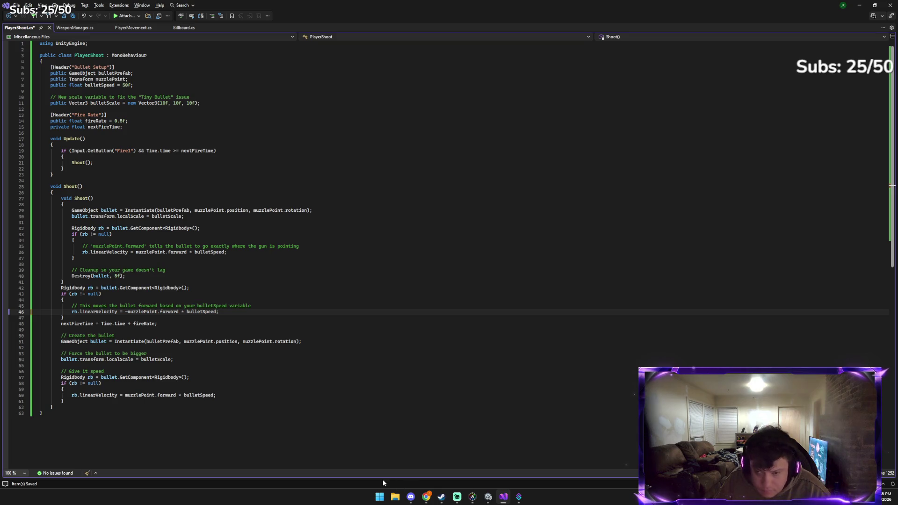
mouse_move(426, 496)
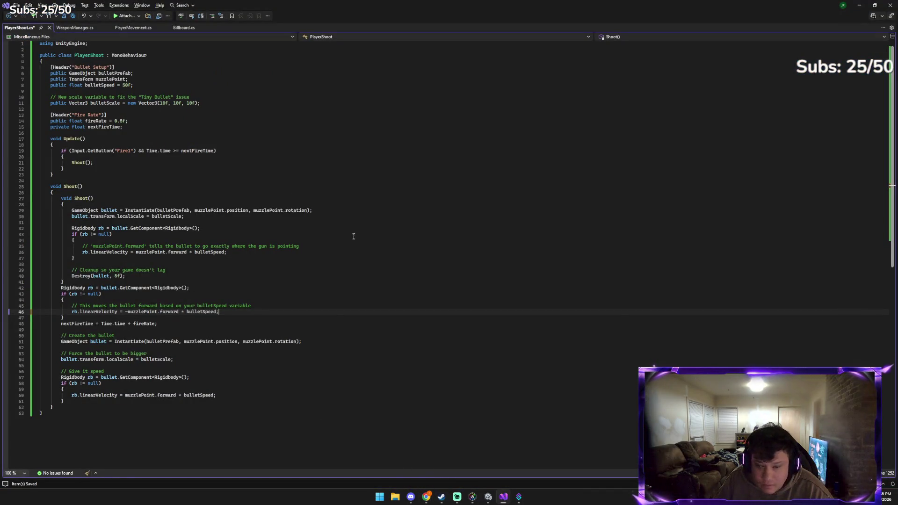
key("ctrl+s")
left_click(488, 497)
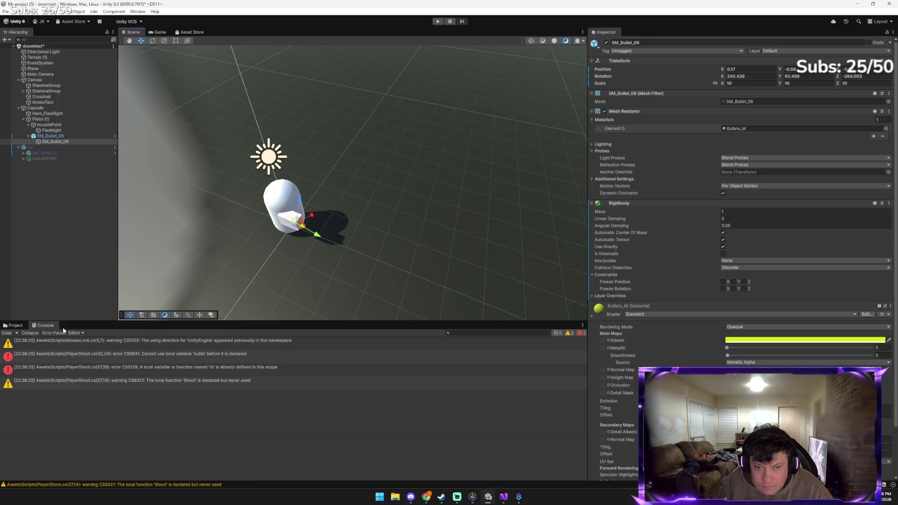
Clear the Console, nudge the bullet slightly along one axis, and try entering play mode
left_click(9, 335)
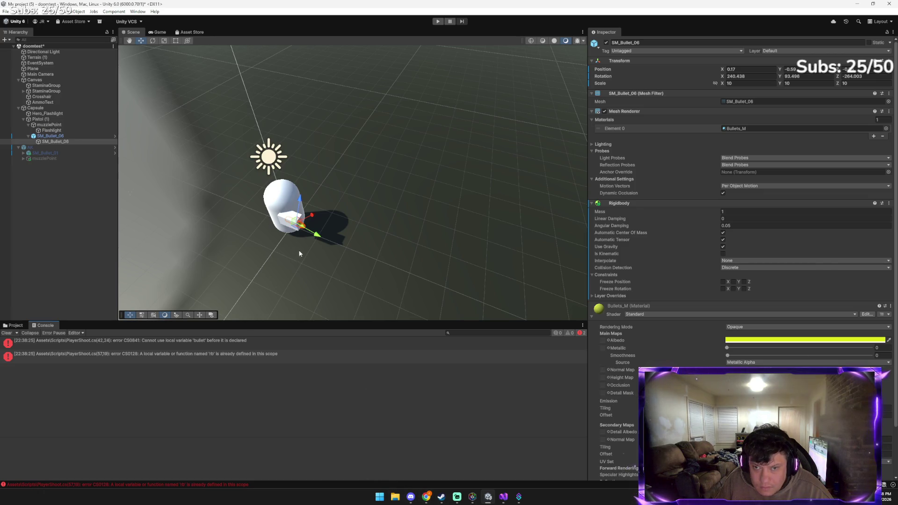
mouse_move(318, 237)
left_mouse_down()
mouse_move(329, 244)
mouse_move(309, 237)
left_mouse_up()
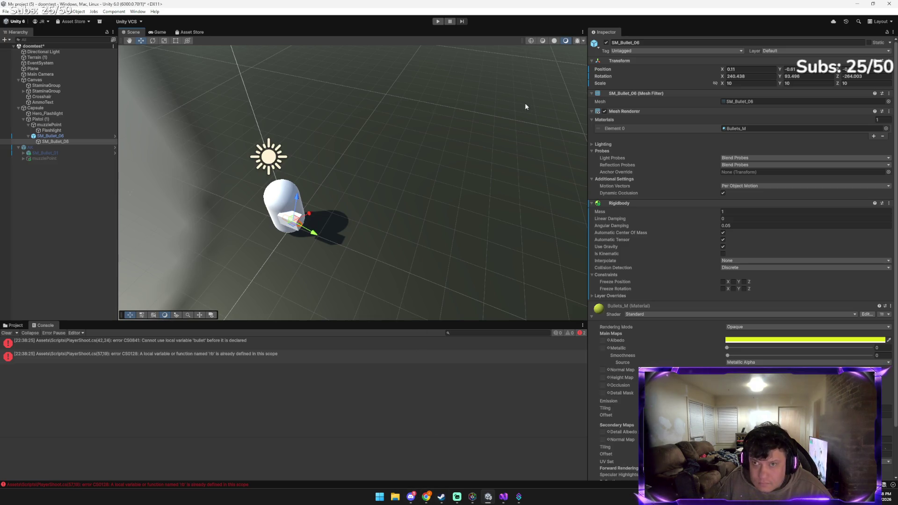
key("ctrl+p")
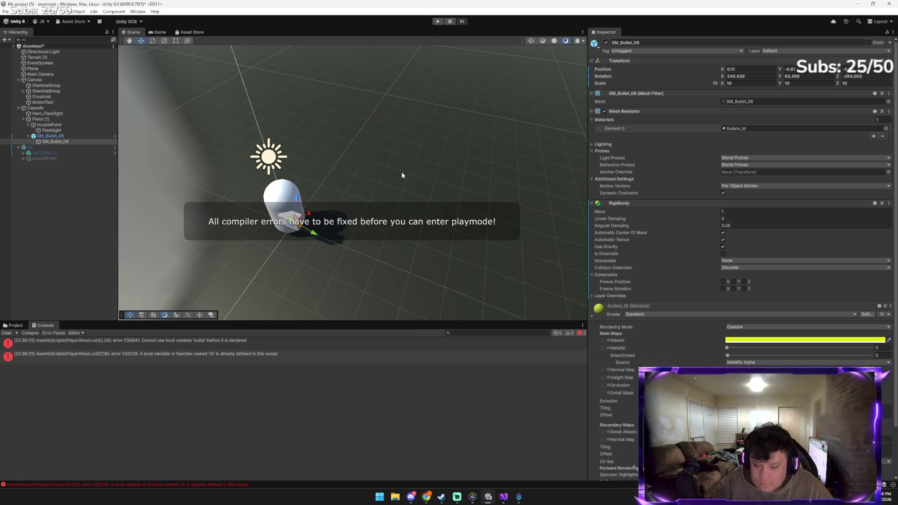
Switch back through the Visual Studio script to the Gemini chat
key("alt+Tab")
key("alt+Tab")
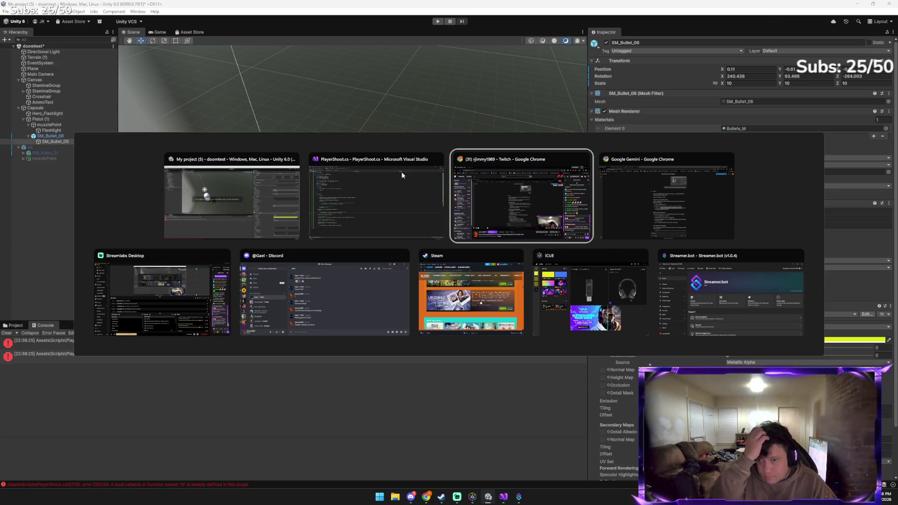
key("Escape")
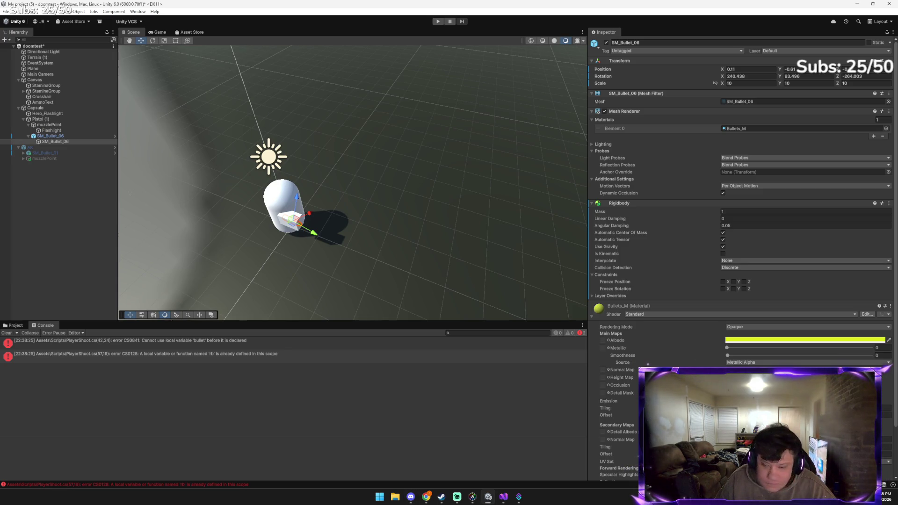
left_click(503, 497)
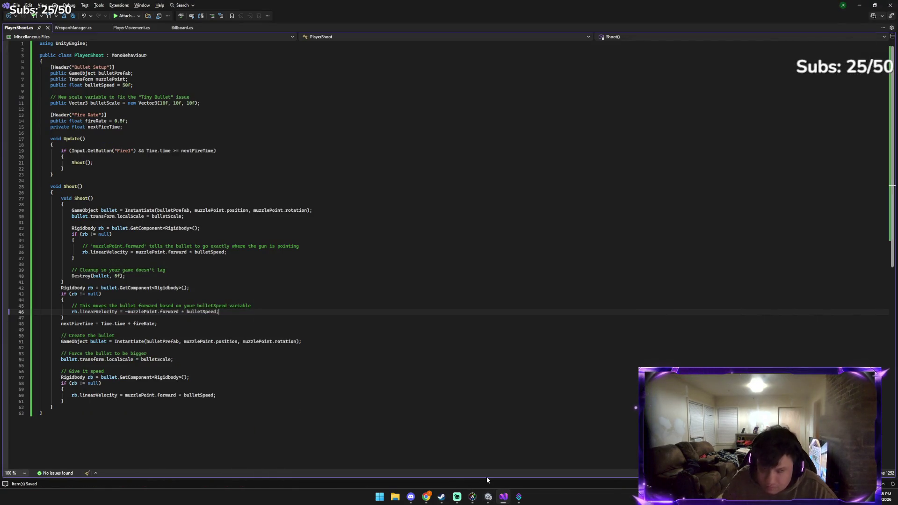
key("alt+Tab")
key("alt+Tab")
key("alt+Tab")
key("alt+Tab")
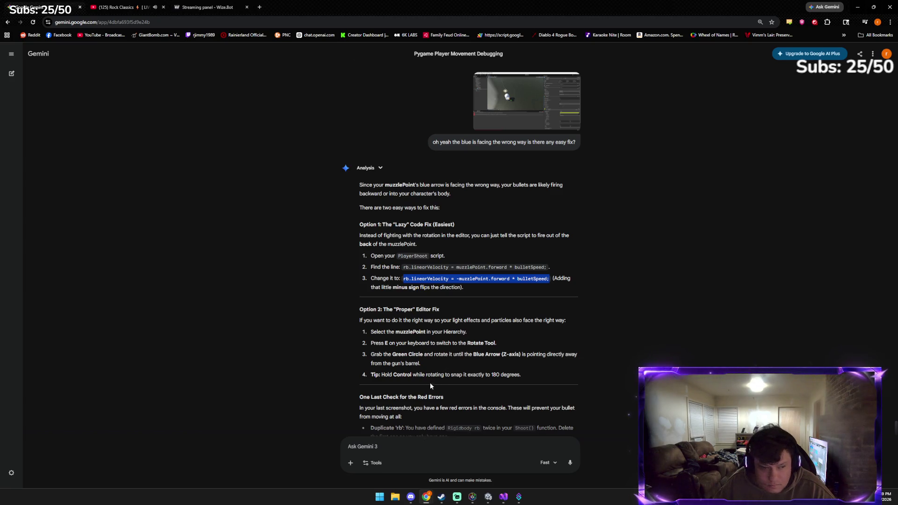
Send Gemini the script screenshot and copy its clean PlayerShoot script fixing the ordering and duplicate-rb errors
left_click(425, 449)
key("ctrl+v")
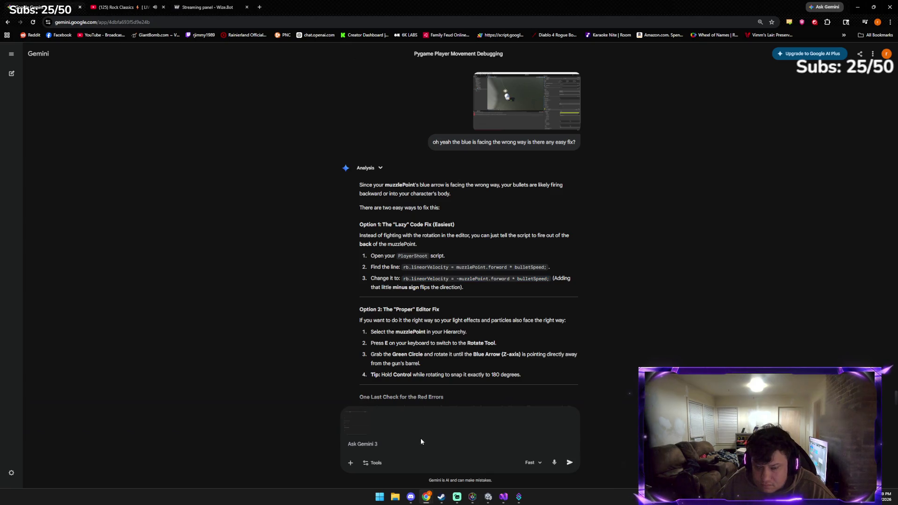
key("Return")
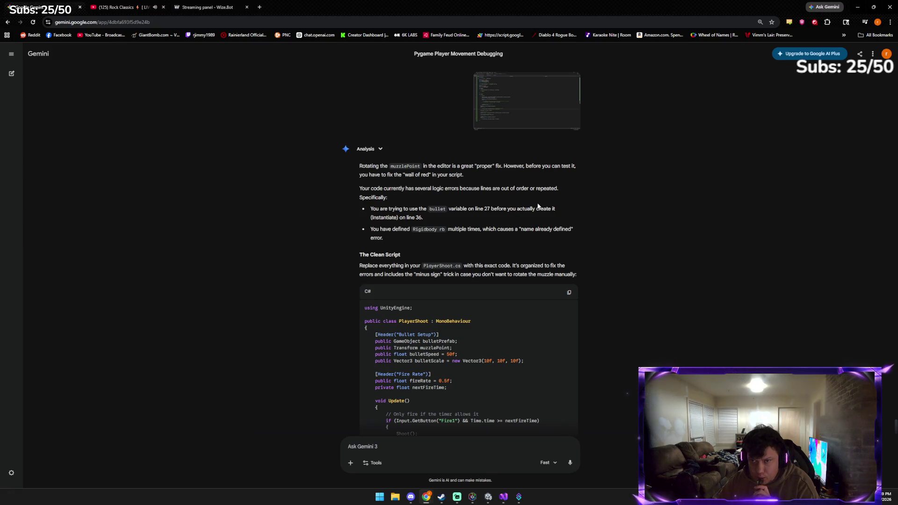
left_click(569, 293)
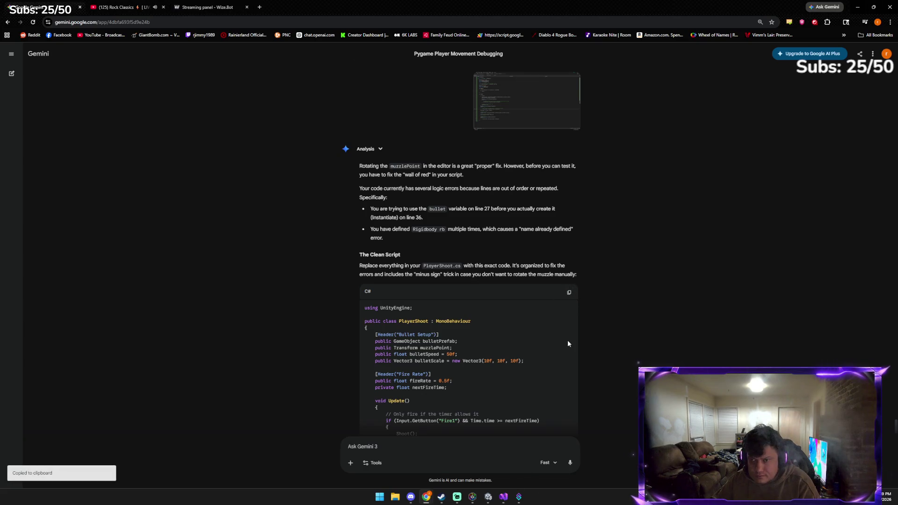
key("alt+Tab")
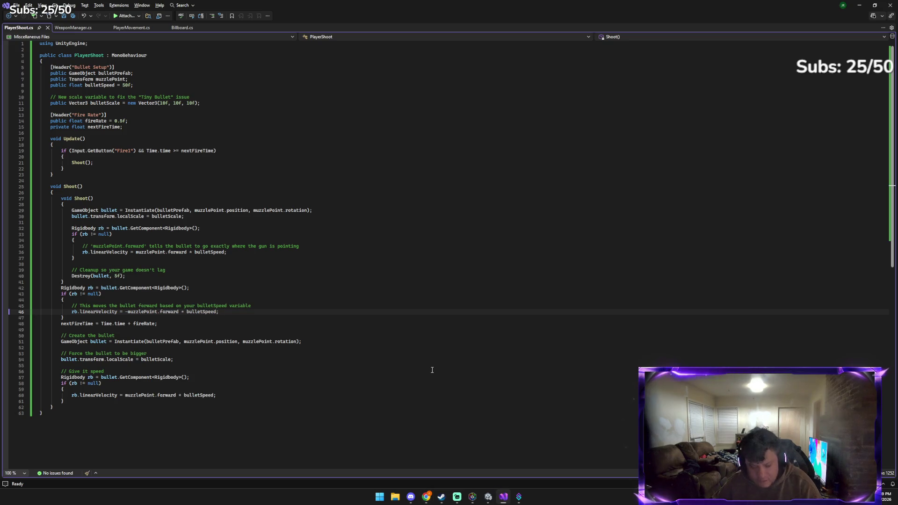
Replace all of PlayerShoot.cs with Gemini's clean script, save, and bring Unity back maximized
key("ctrl+a")
key("ctrl+v")
key("ctrl+s")
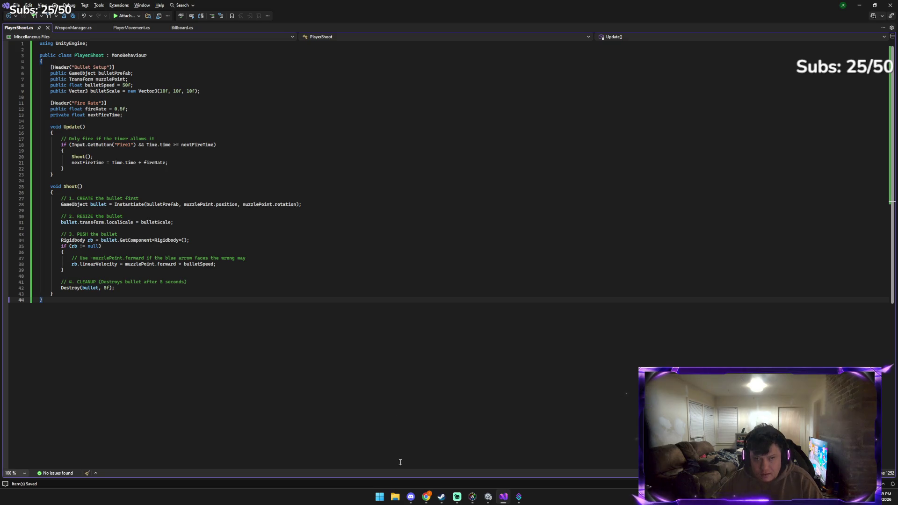
mouse_move(482, 498)
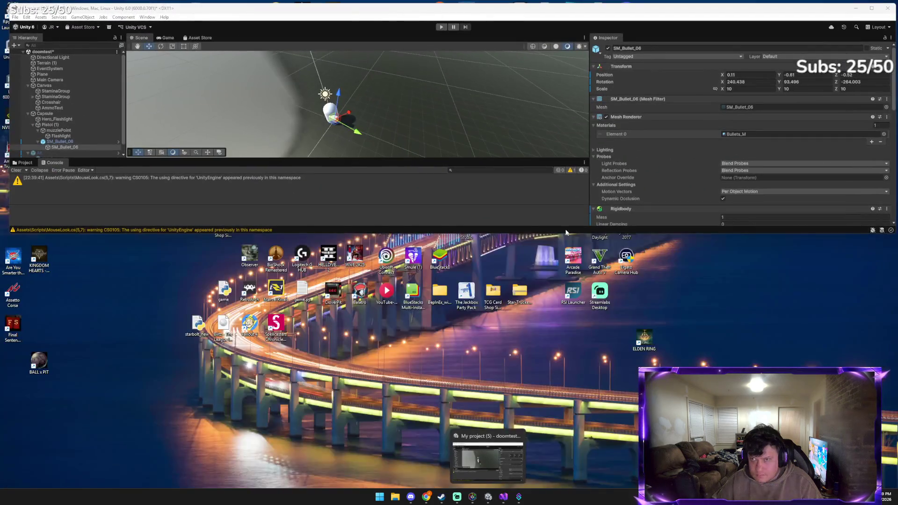
left_click(515, 467)
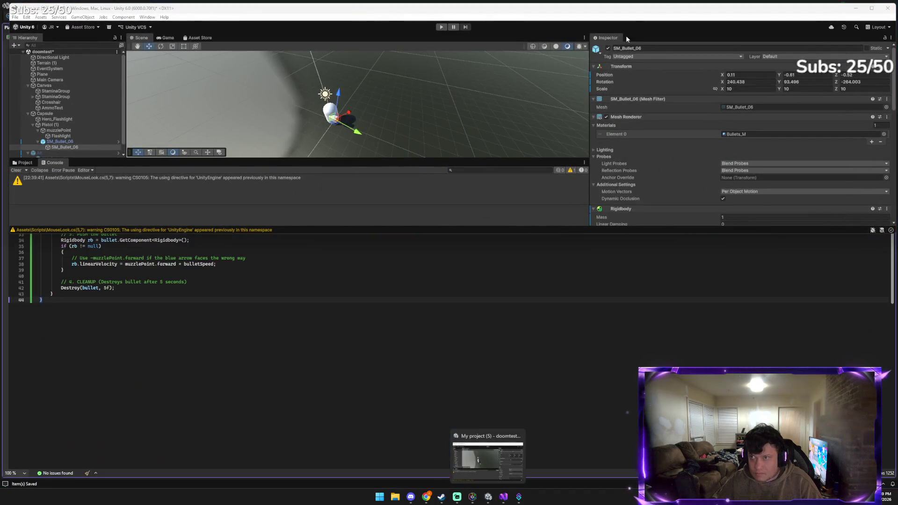
double_click(642, 9)
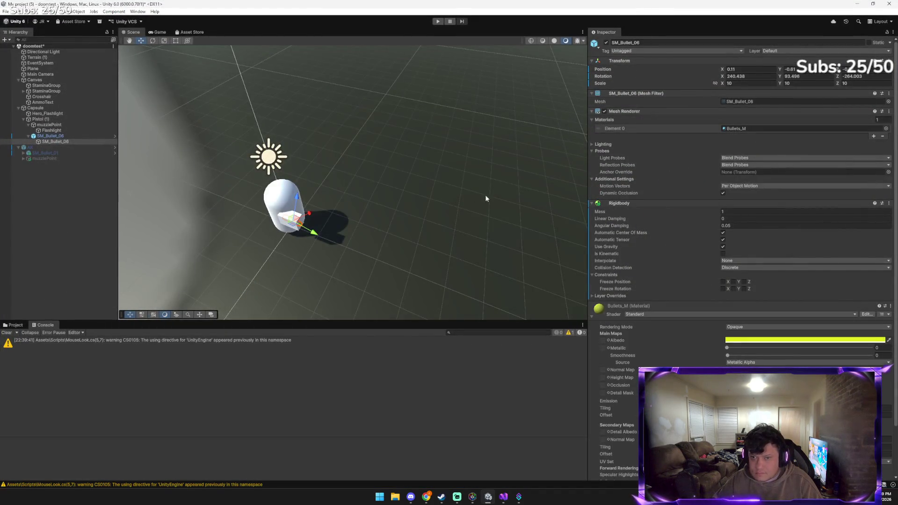
Enter play mode, walk forward, fire five bullets from the pistol, then stop play mode
left_click(436, 22)
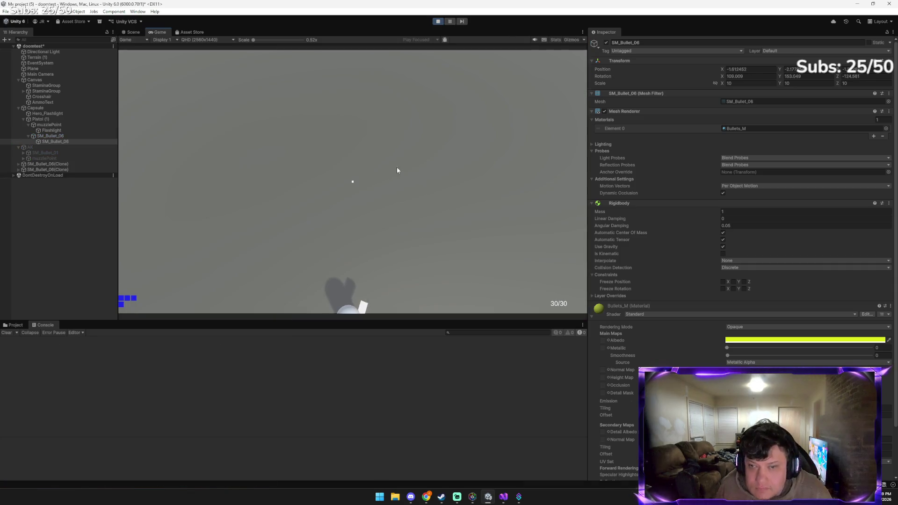
key("w")
left_click(397, 170)
left_click(280, 175)
left_click(305, 174)
left_click(374, 181)
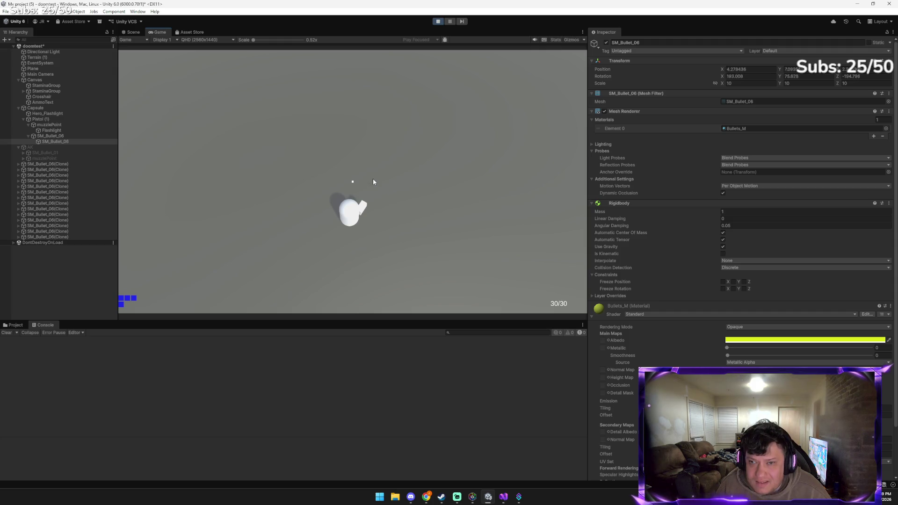
left_click(374, 181)
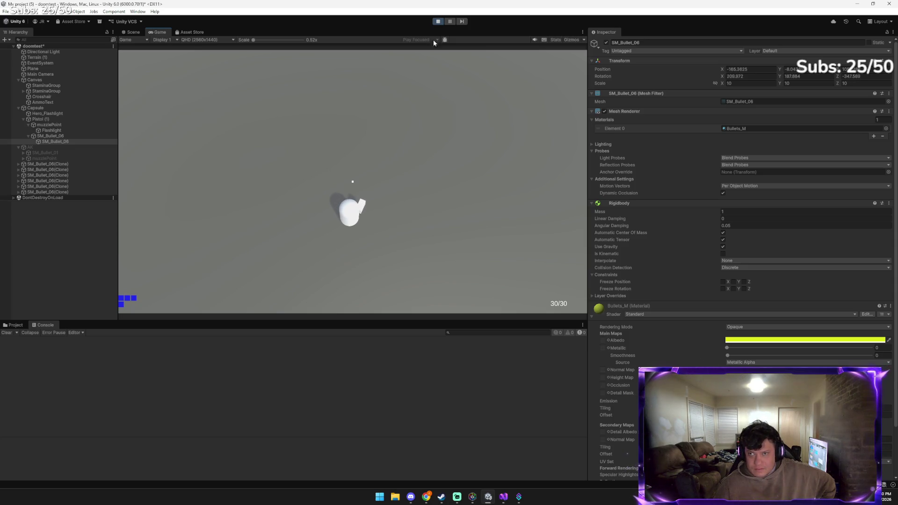
left_click(438, 21)
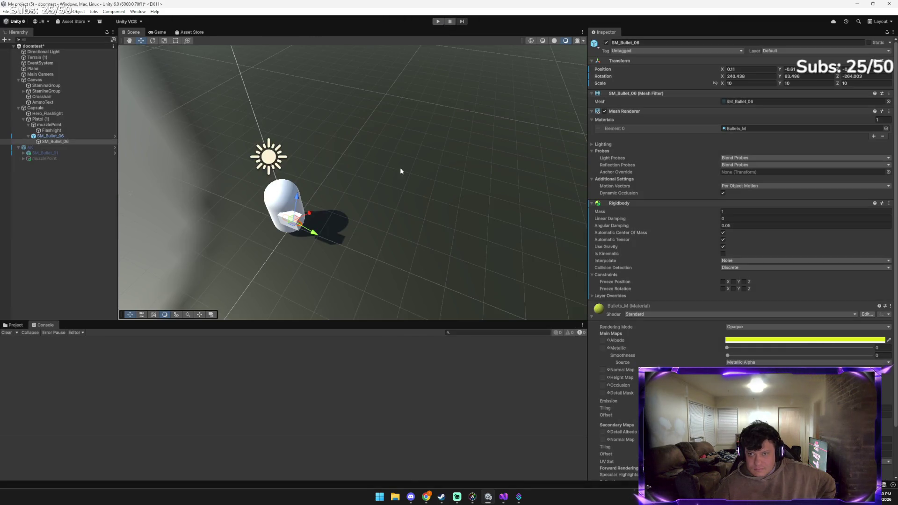
Run a second play test firing three more bullets, then stop play mode
left_click(437, 21)
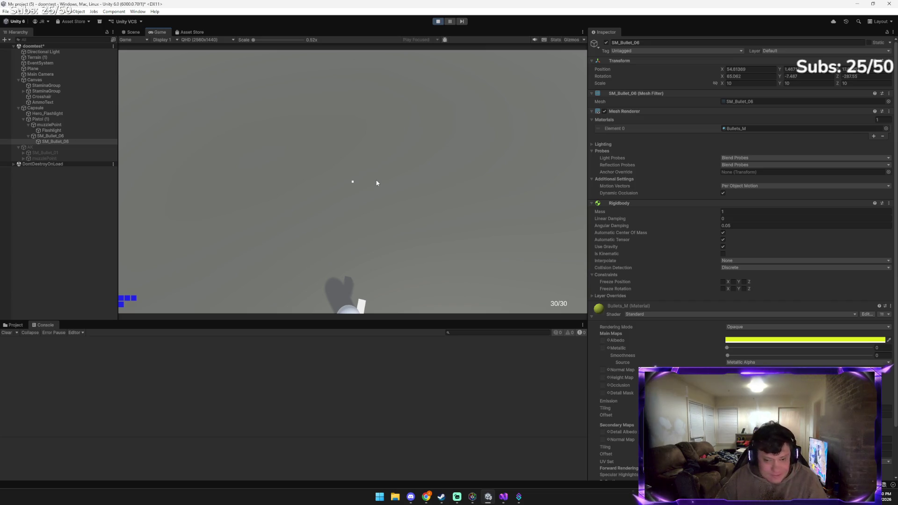
left_click(377, 186)
left_click(386, 228)
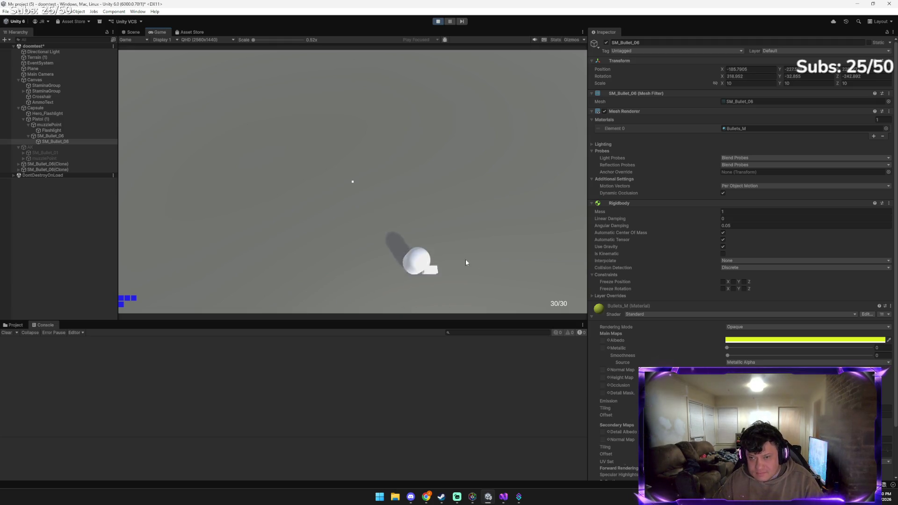
left_click(446, 243)
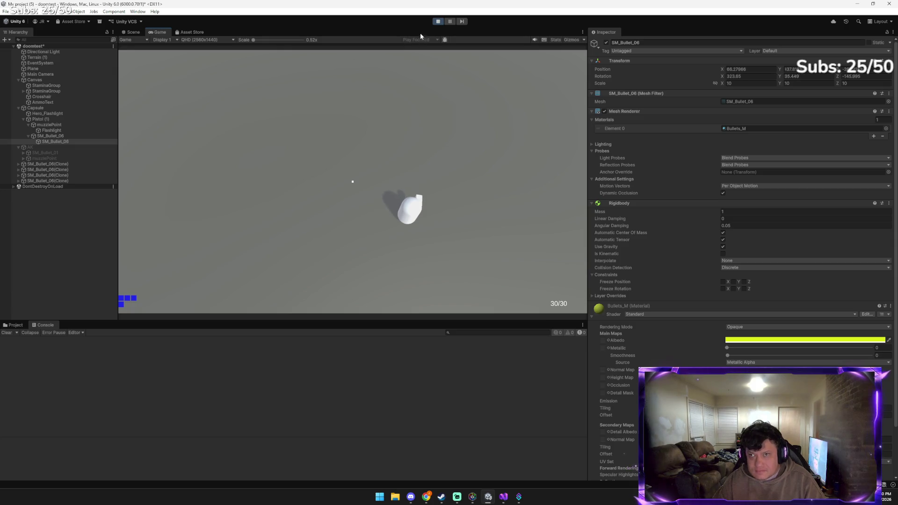
left_click(438, 21)
mouse_move(427, 497)
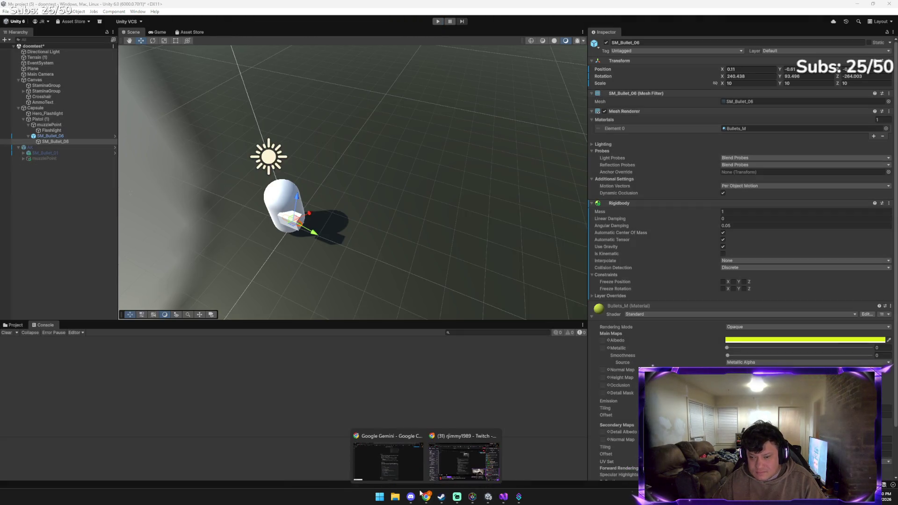
left_click(397, 463)
Tell Gemini 'hahaha has floating around it was hilarious', then return to Unity's bullet Rigidbody
type("hahaha ha")
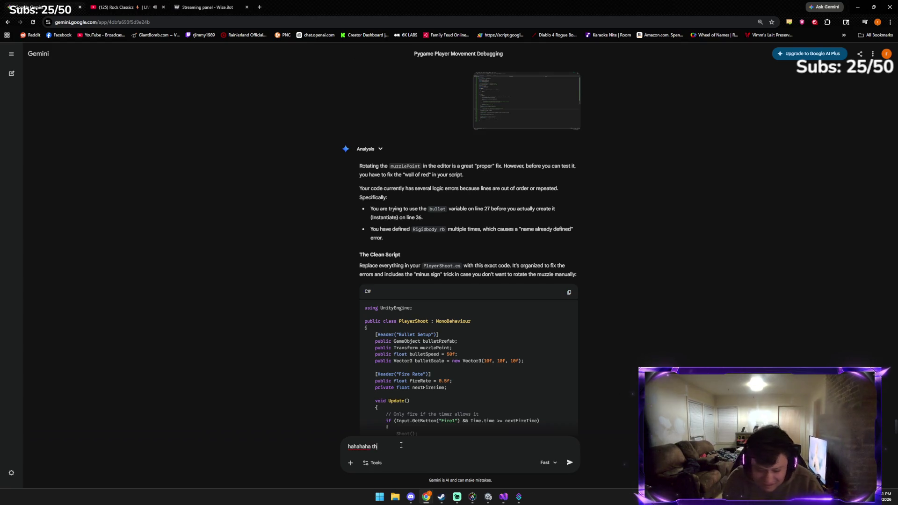
type("s fl")
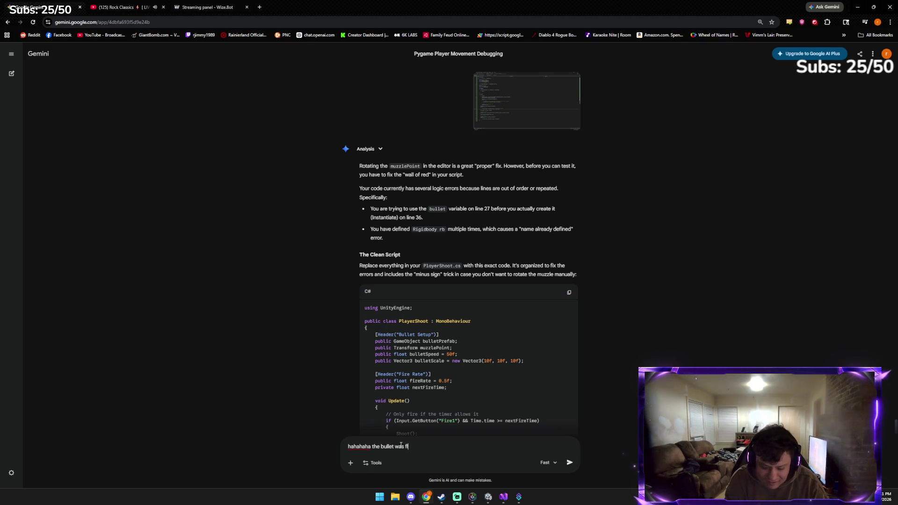
type("oating around it was hilariou")
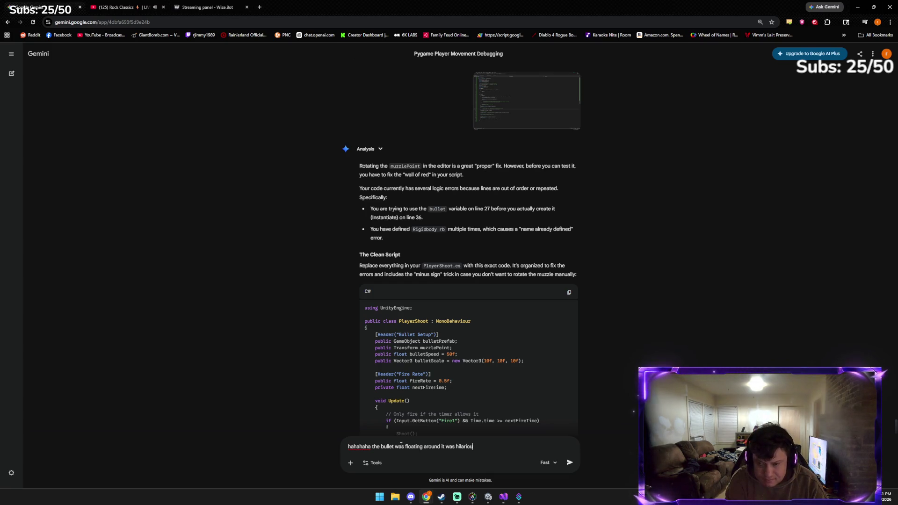
type("s")
key("Return")
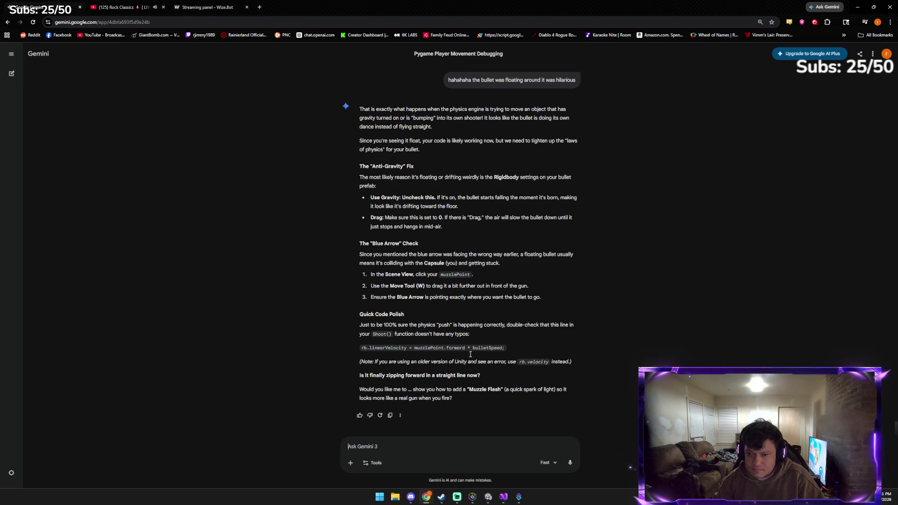
left_click(488, 497)
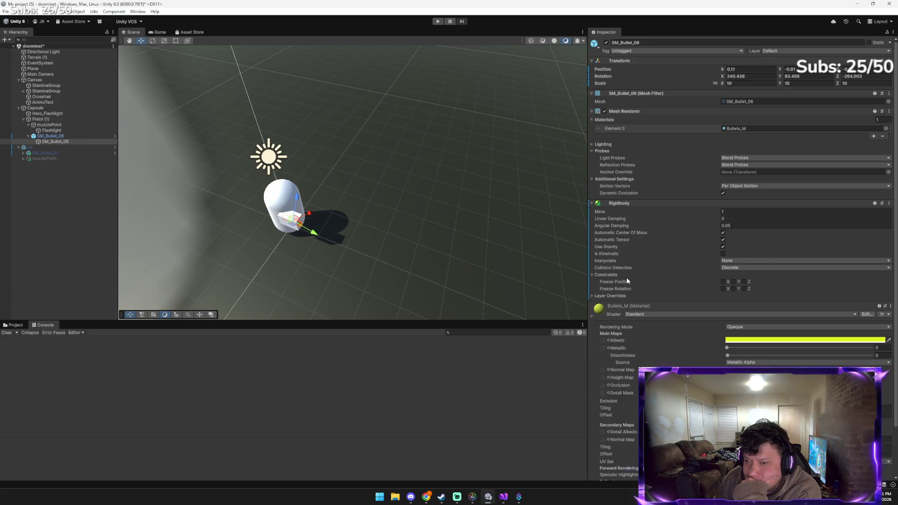
Switch off Use Gravity in the bullet prefab's Rigidbody component
scroll(623, 277, "down", 1)
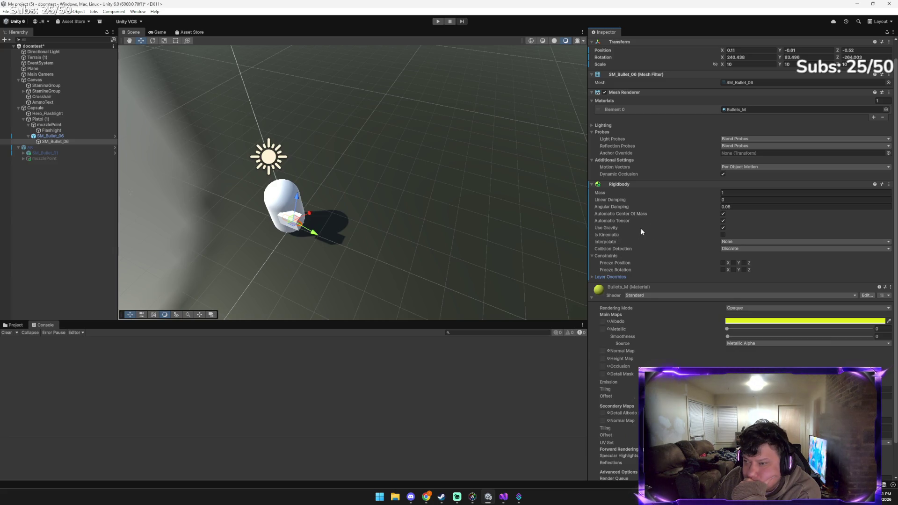
left_click(724, 227)
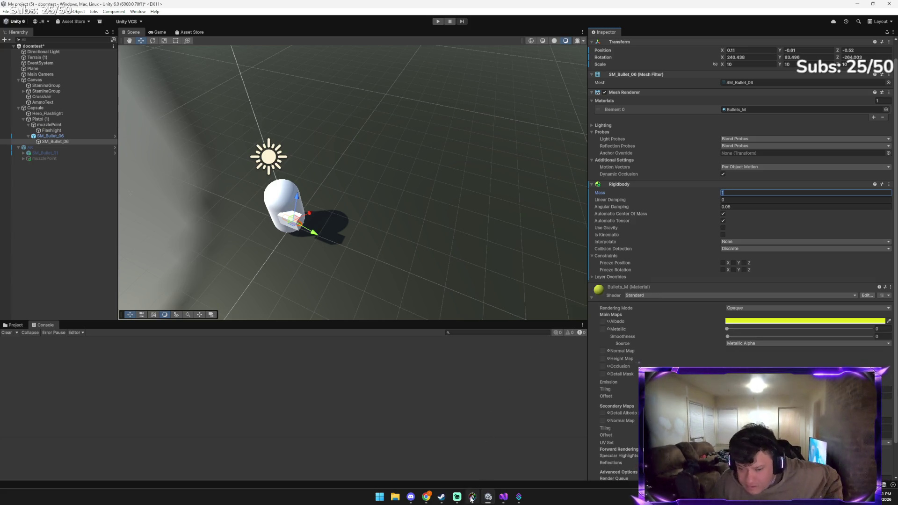
key("alt+Tab")
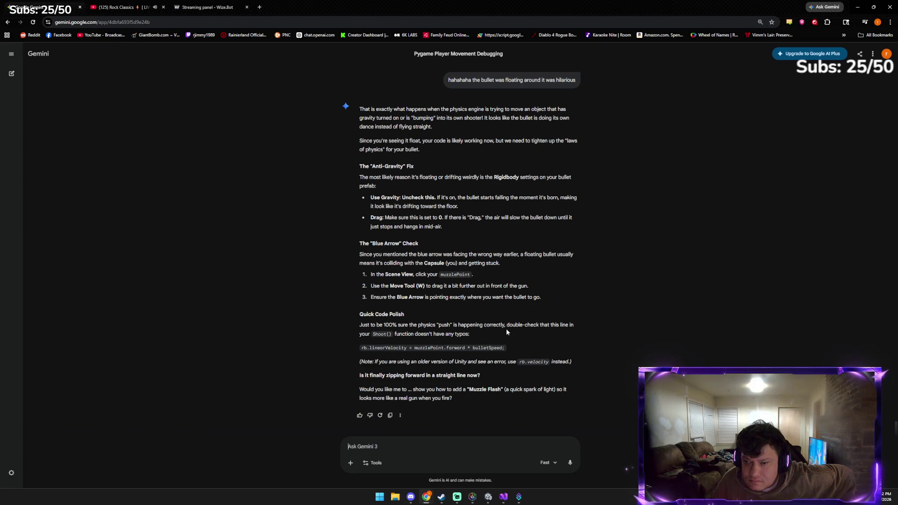
Send Gemini the Inspector screenshot asking 'i dont see drag am i blind'
left_click(488, 497)
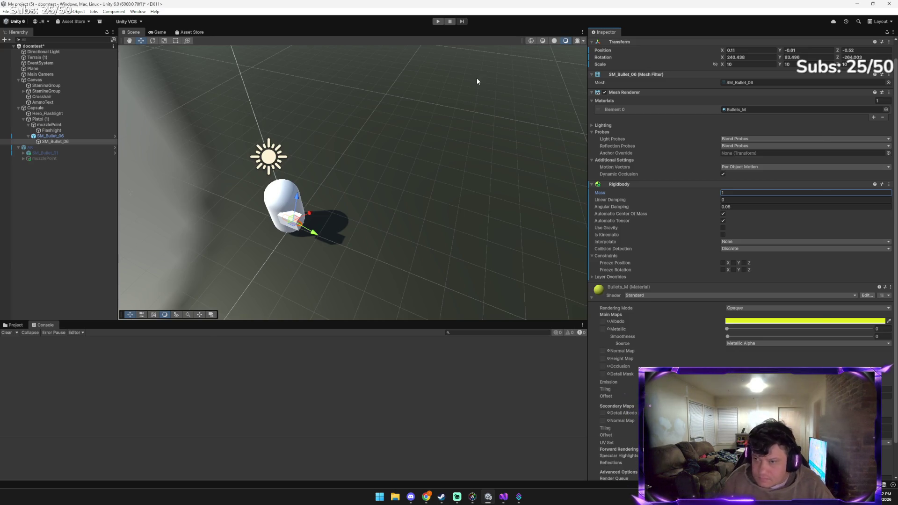
key("alt+Tab")
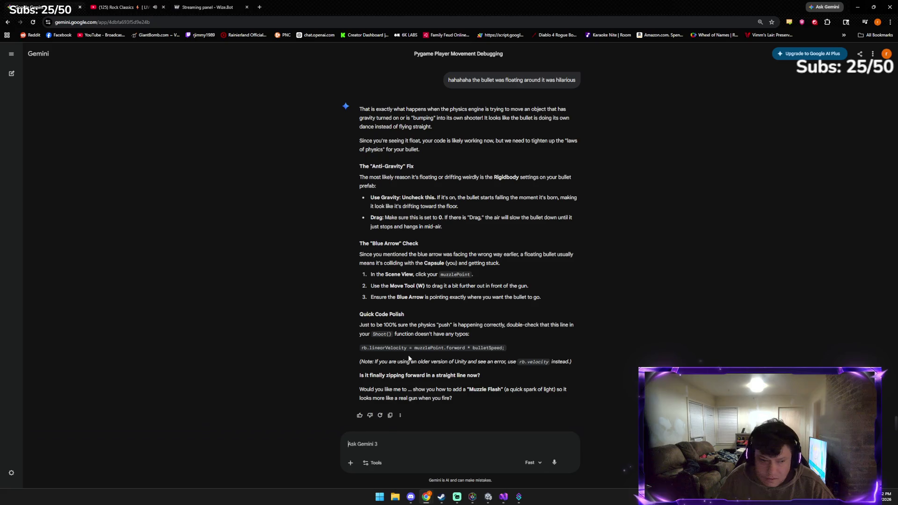
key("ctrl+v")
type("i dont see ")
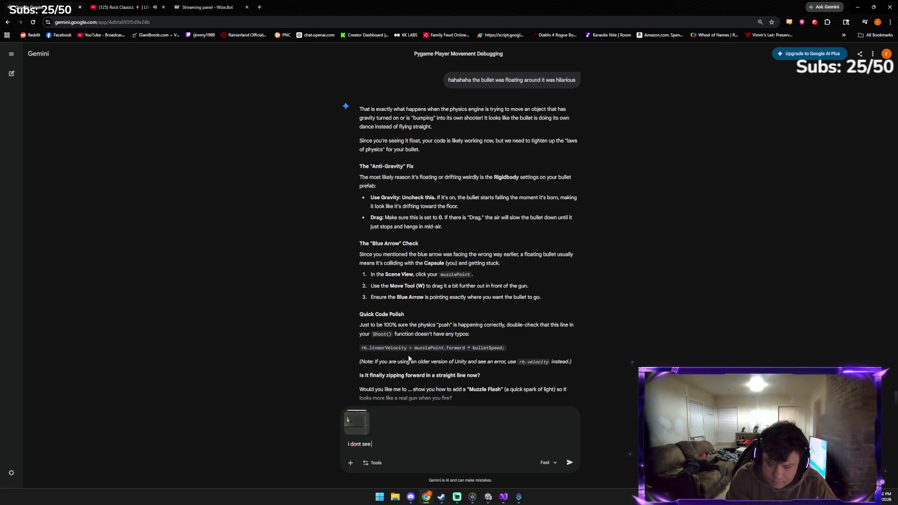
type("drag am i b")
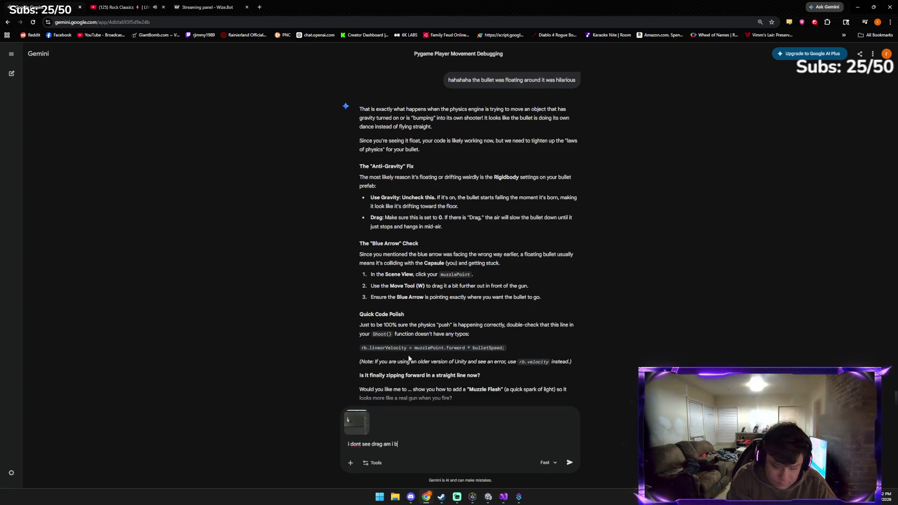
type("lind")
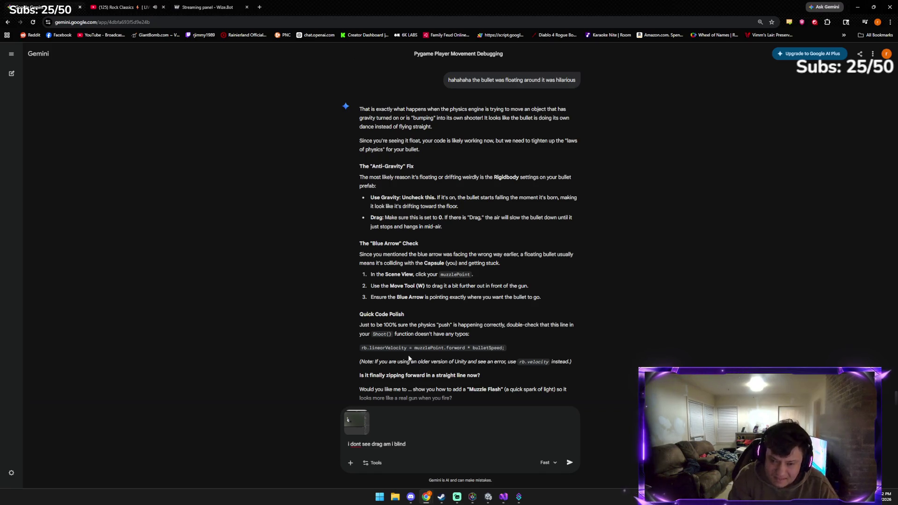
key("Return")
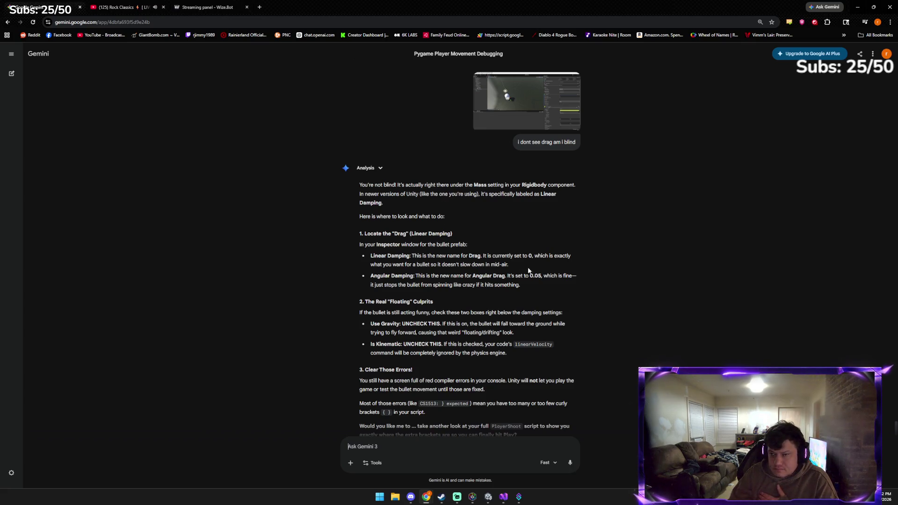
Check Linear Damping in Unity, then read Gemini's reply that Drag is now Linear Damping
left_click(489, 498)
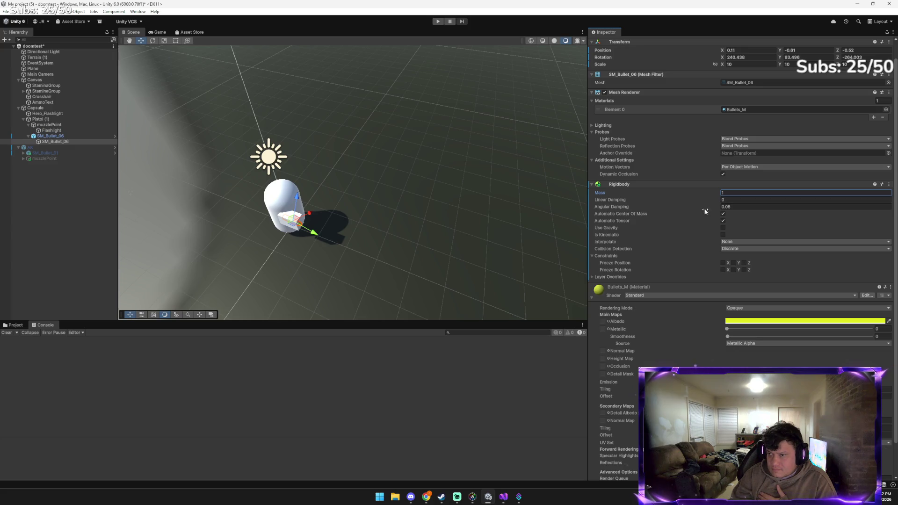
left_click(487, 500)
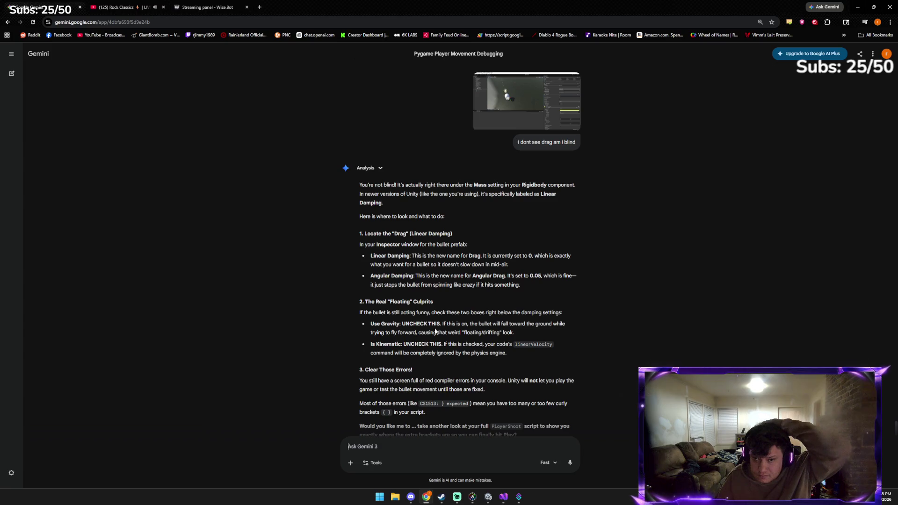
left_click(489, 497)
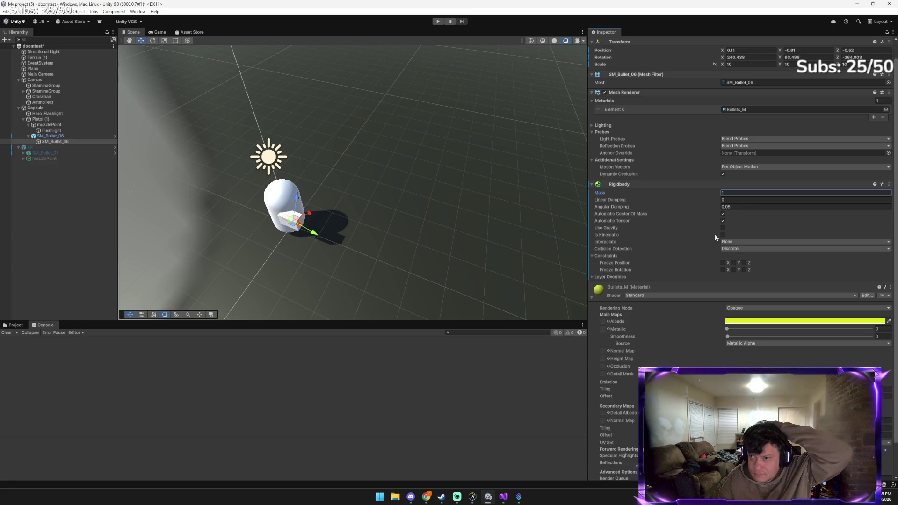
left_click(426, 497)
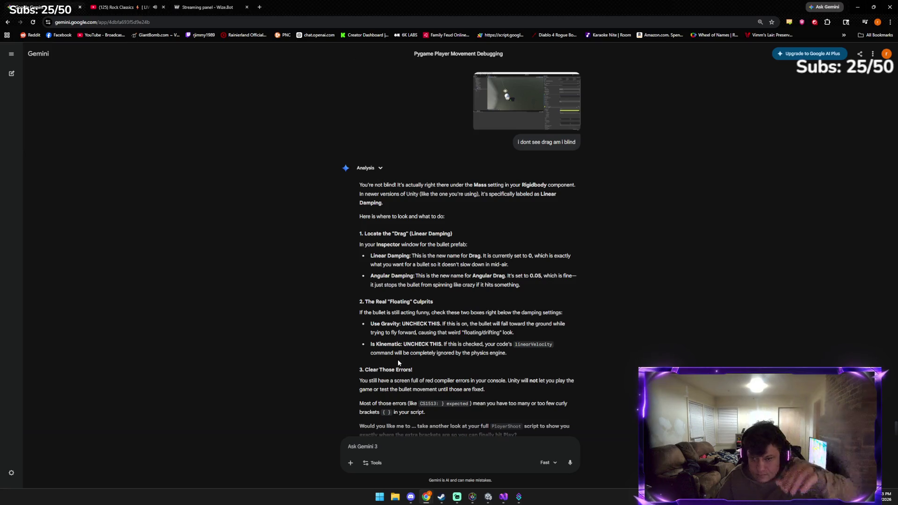
scroll(398, 360, "down", 1)
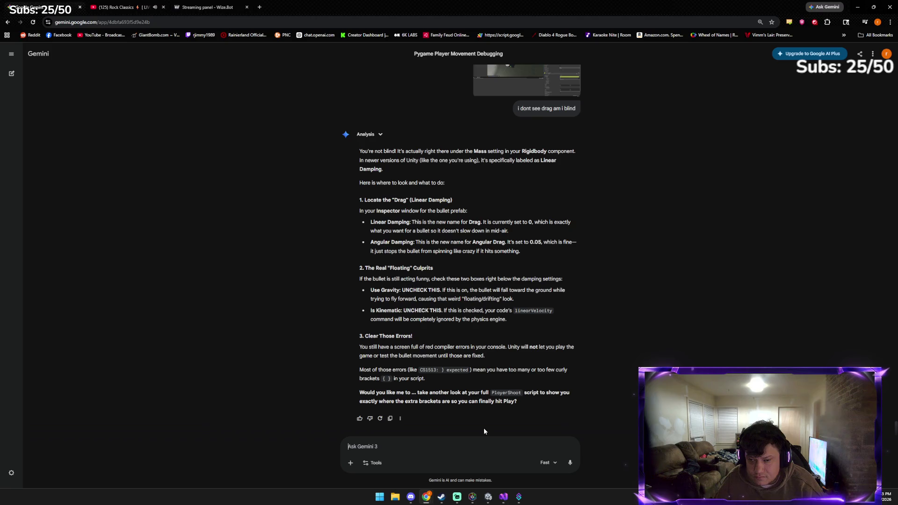
Reply 'y' to accept Gemini's full PlayerShoot script and copy its C# code
type("y")
key("Return")
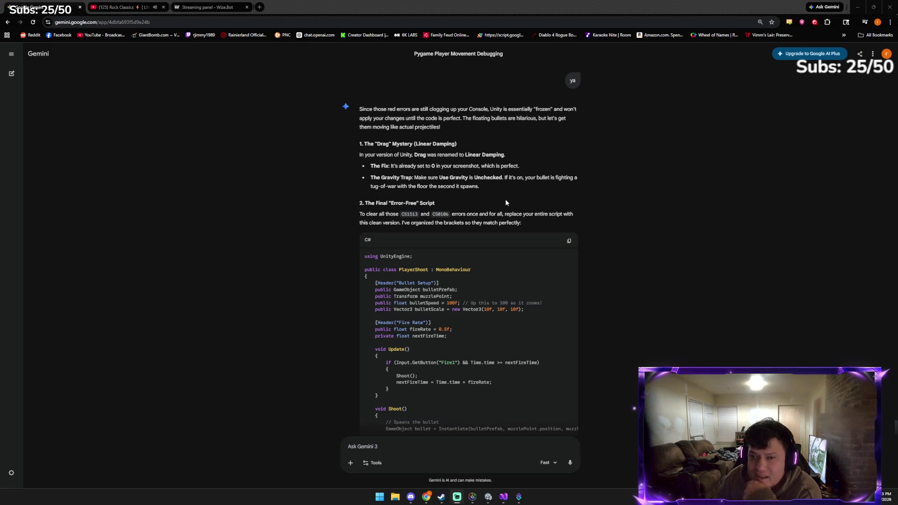
left_click(570, 242)
left_click(488, 497)
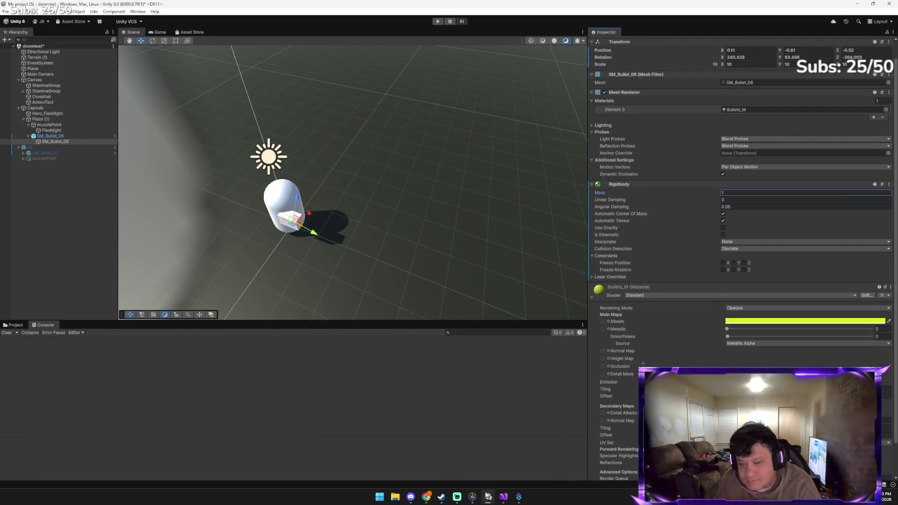
Overwrite all of PlayerShoot.cs with Gemini's script, which sets bulletSpeed to 100f
left_click(503, 497)
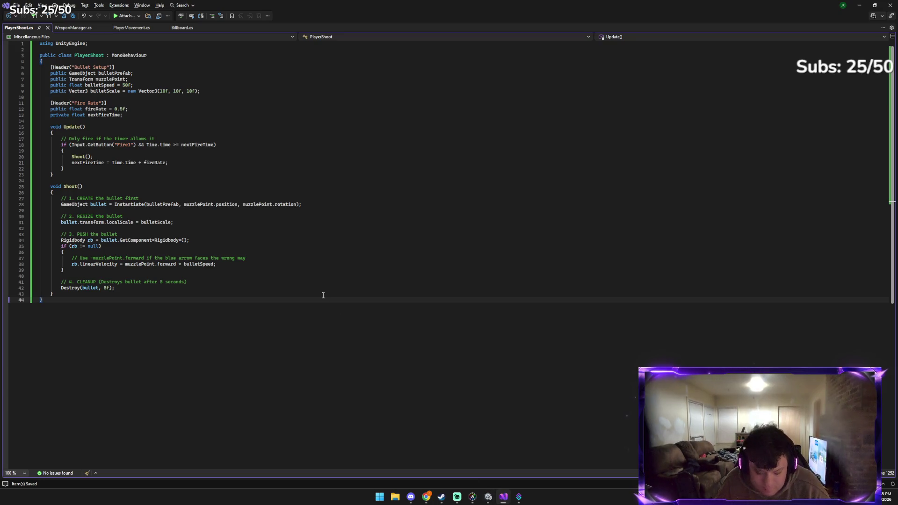
key("ctrl+a")
key("ctrl+v")
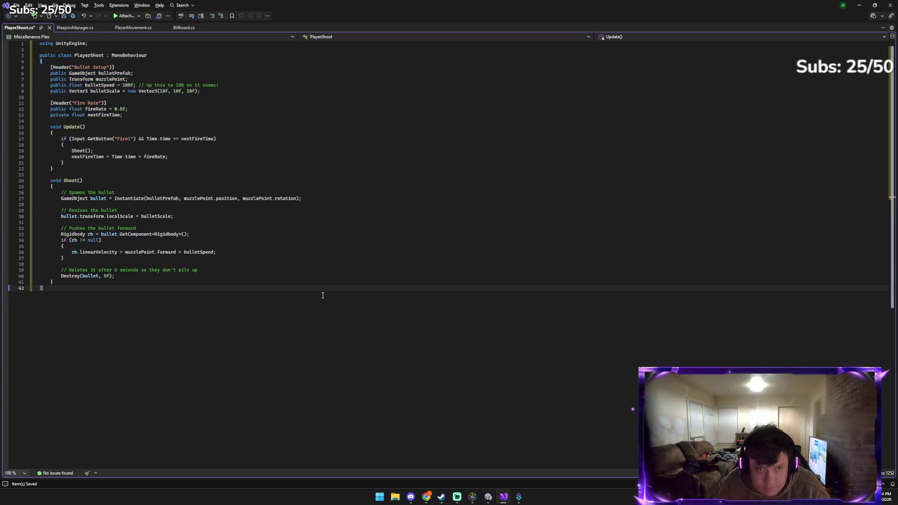
left_click(490, 496)
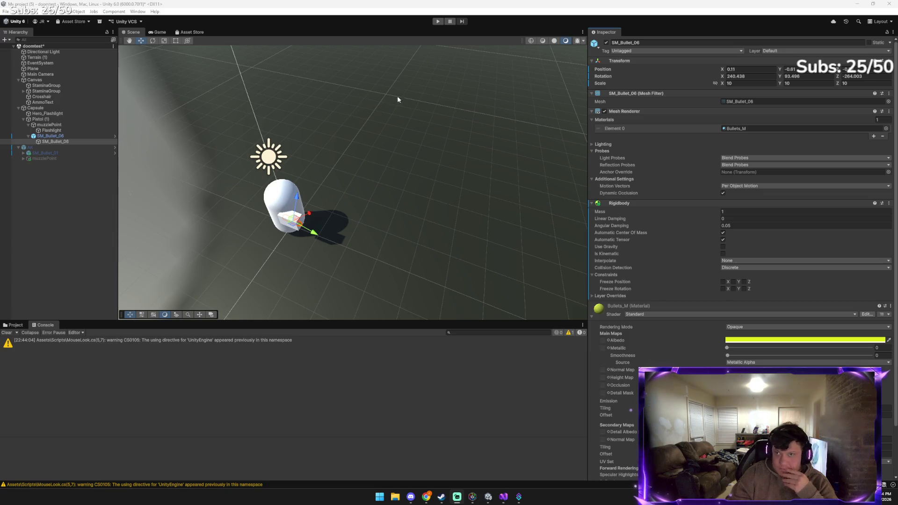
Enter play mode and fire the pistol to test the updated shooting script
left_click(398, 499)
left_click(400, 500)
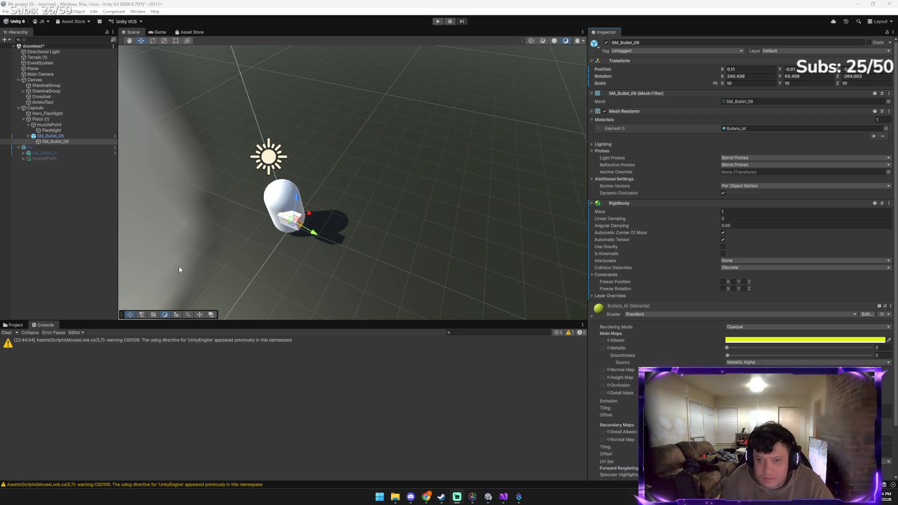
left_click(438, 22)
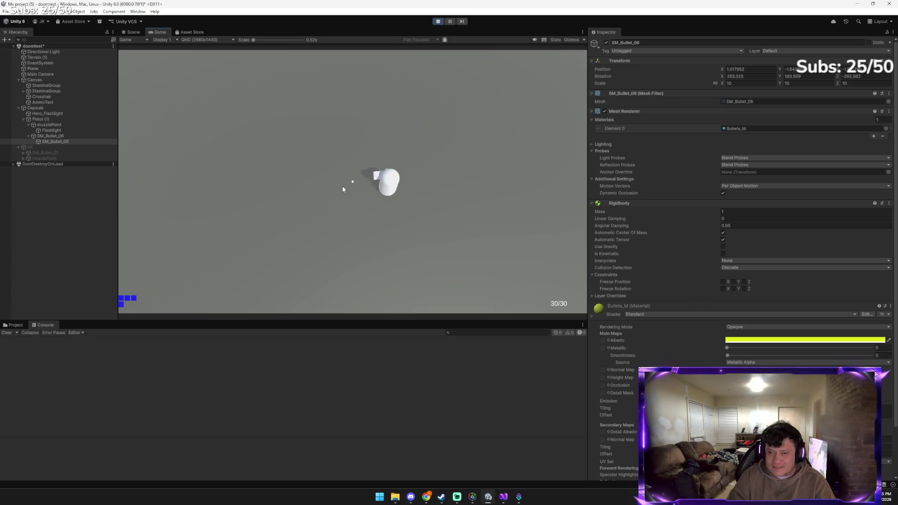
left_click(318, 171)
Fire the pistol six more times to spawn bullet clones, then exit play mode
left_click(321, 170)
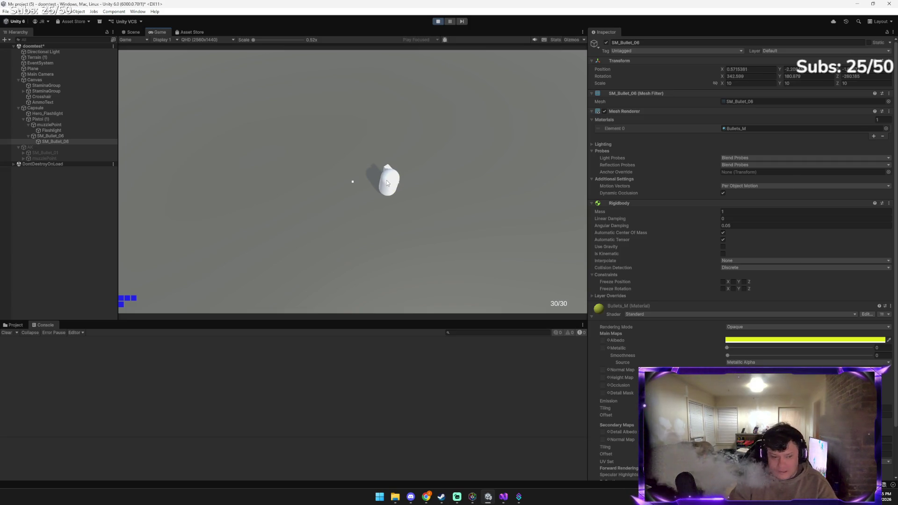
left_click(389, 183)
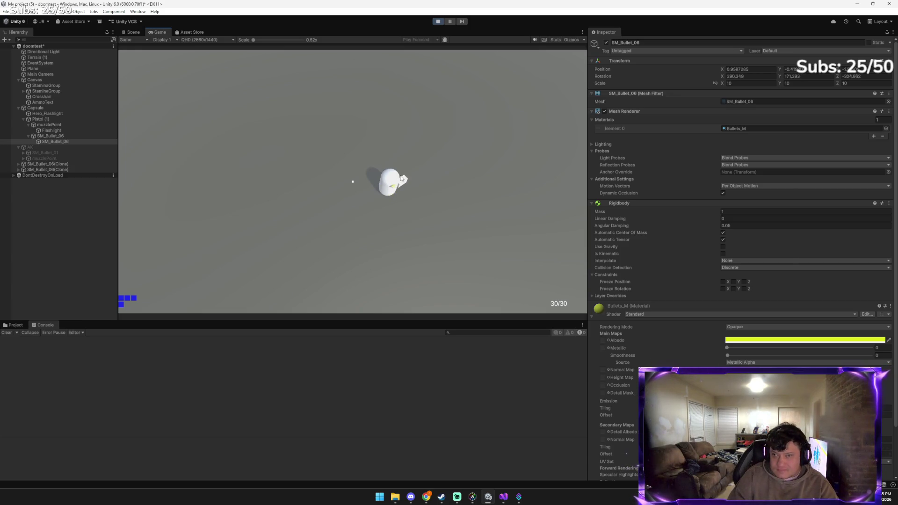
left_click(402, 213)
left_click(367, 196)
left_click(348, 157)
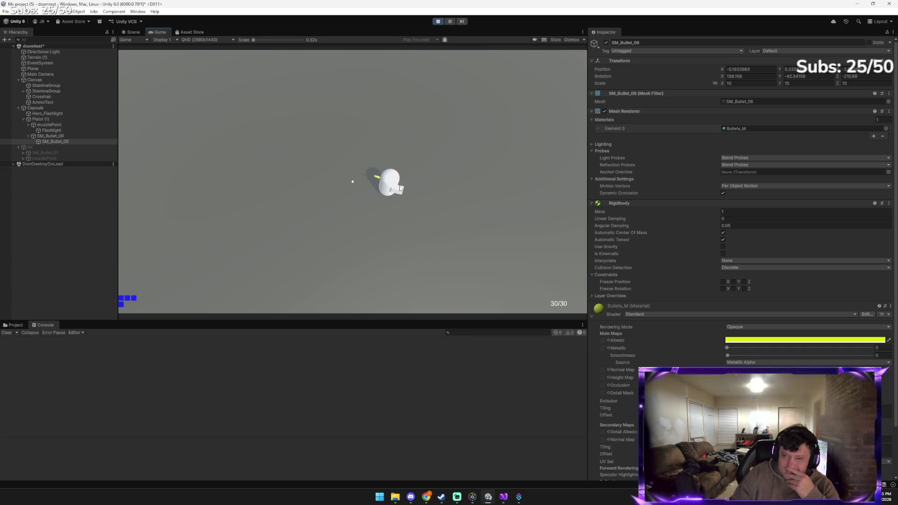
left_click(386, 179)
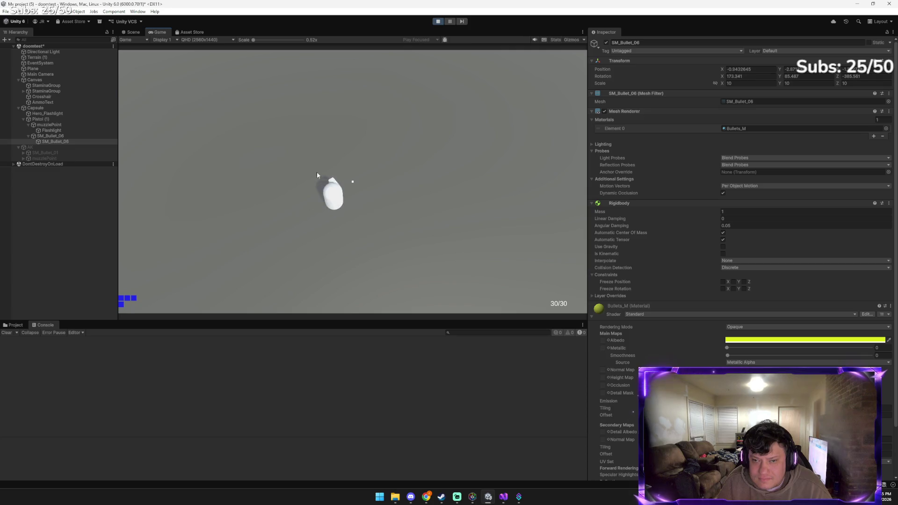
left_click(438, 21)
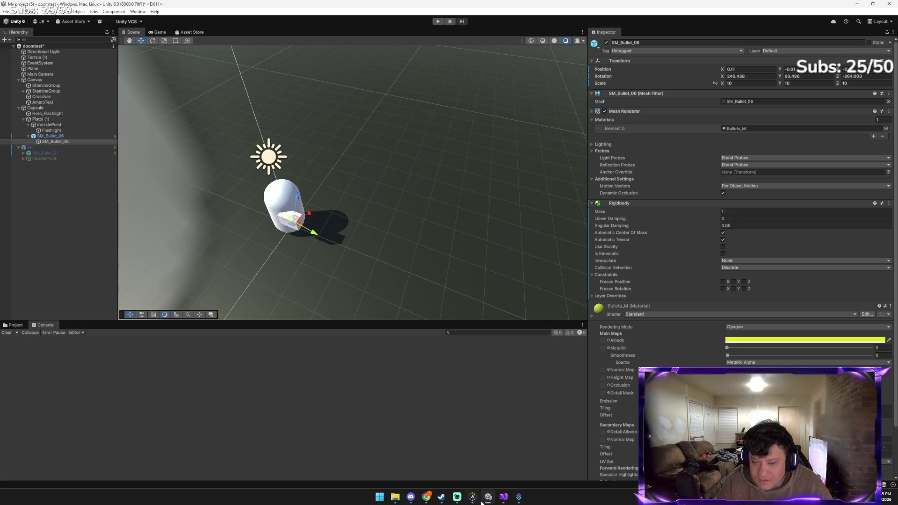
Send Gemini a screenshot with the message 'the bullet is hovering inside now'
mouse_move(427, 497)
left_click(421, 468)
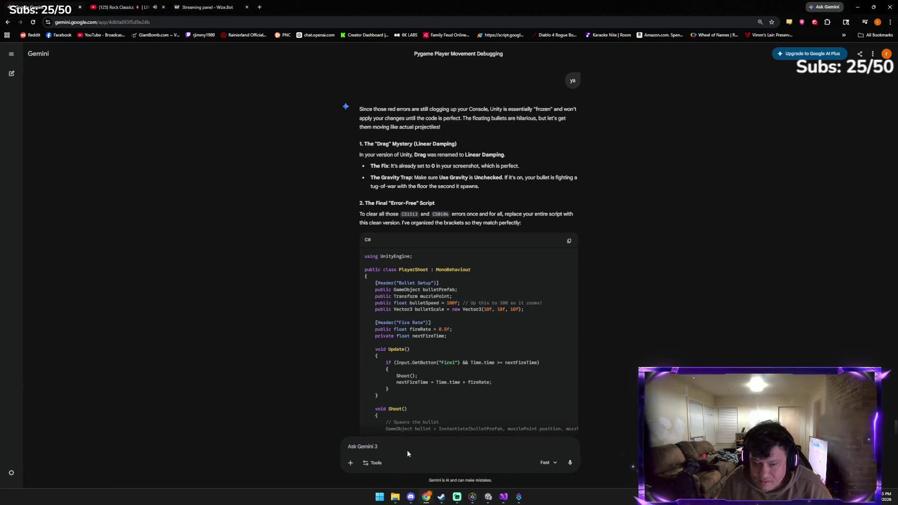
key("ctrl+v")
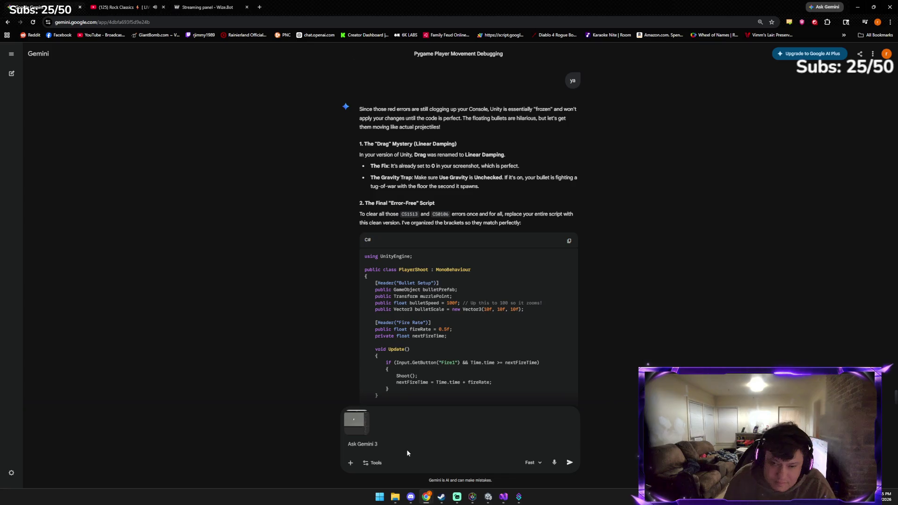
type("the bu")
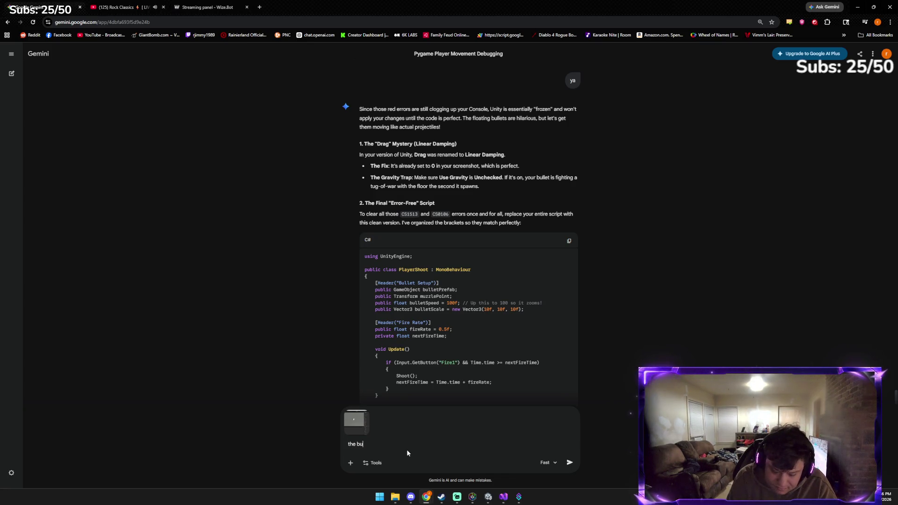
type("llet is hovering inside now")
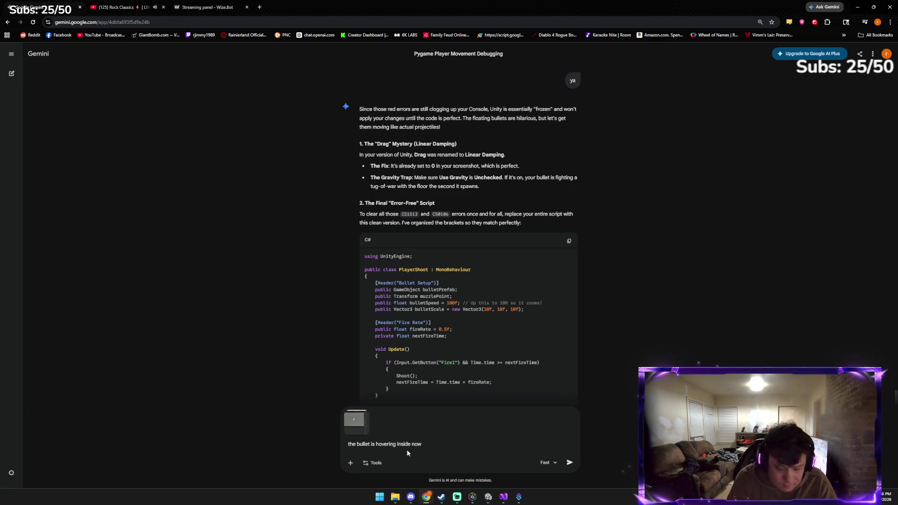
key("Return")
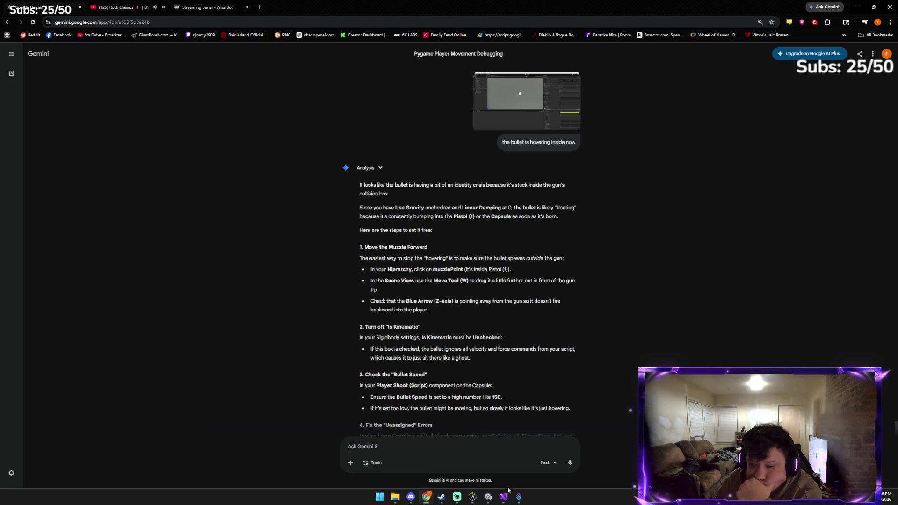
left_click(488, 497)
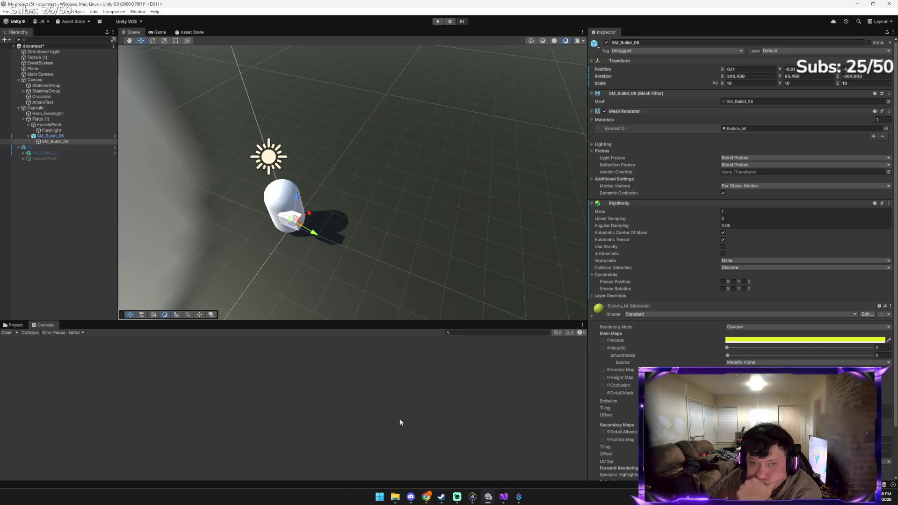
Move and rotate muzzlePoint to X -6.85 with Y rotation -0.308
left_click(61, 125)
left_click_drag(278, 182, 284, 180)
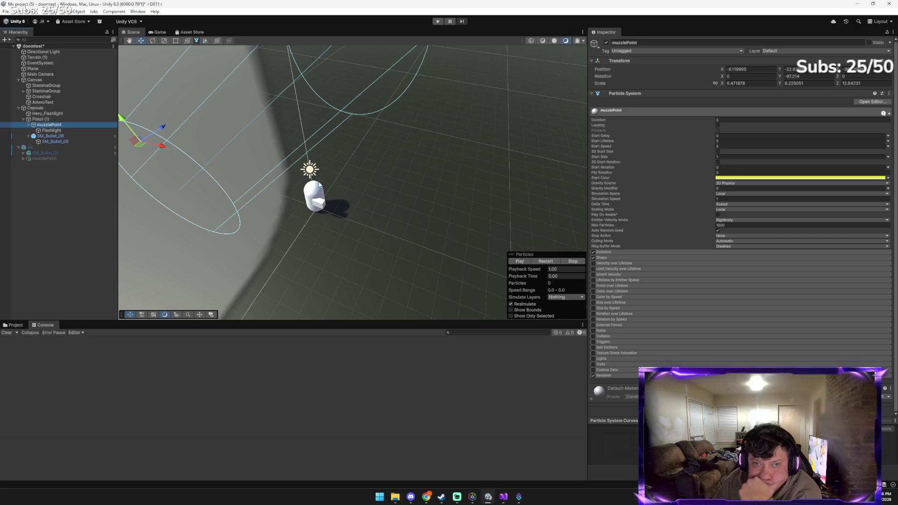
mouse_move(159, 147)
left_mouse_down()
mouse_move(346, 206)
mouse_move(382, 232)
mouse_move(352, 224)
left_mouse_up()
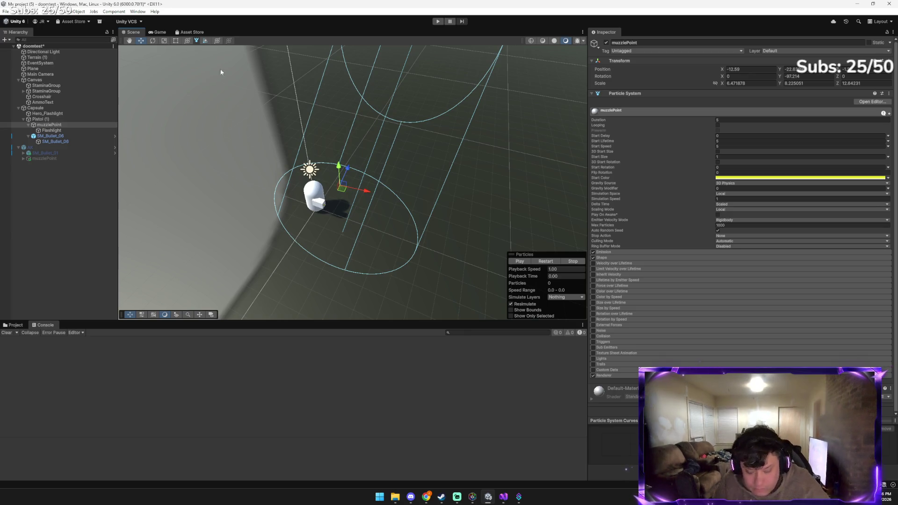
key("e")
mouse_move(367, 194)
left_mouse_down()
mouse_move(302, 209)
mouse_move(220, 196)
left_mouse_up()
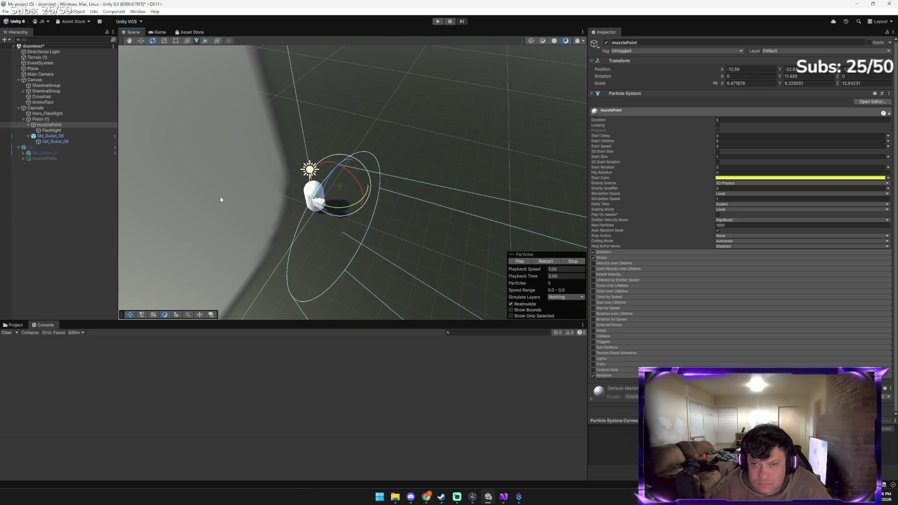
key("w")
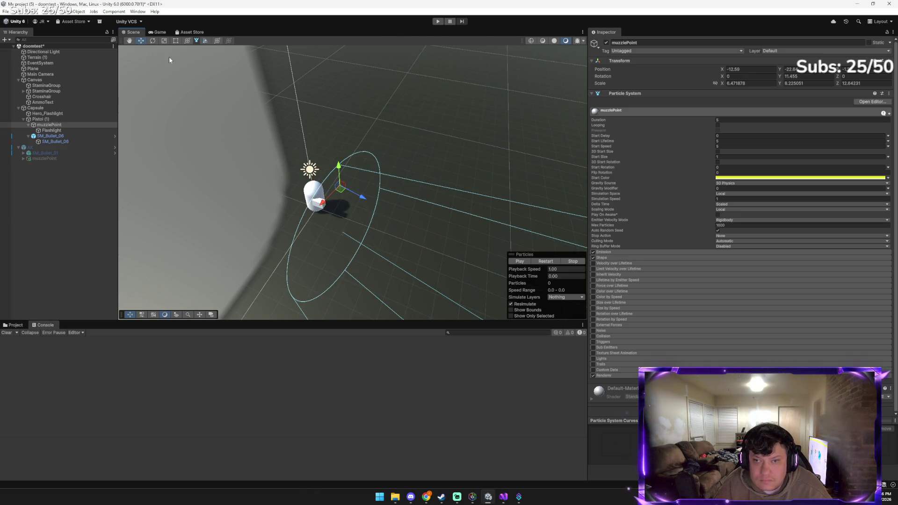
mouse_move(323, 202)
left_mouse_down()
mouse_move(315, 223)
mouse_move(352, 218)
mouse_move(355, 229)
mouse_move(350, 223)
left_mouse_up()
key("e")
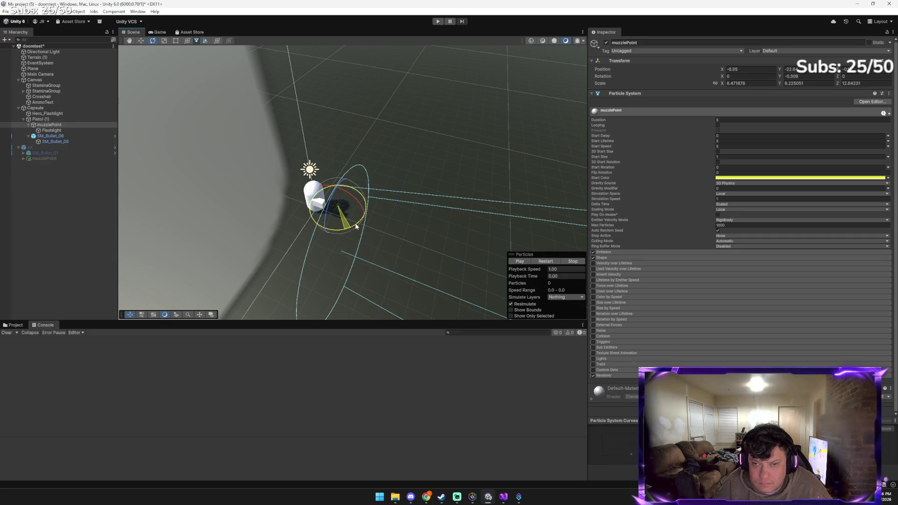
key("w")
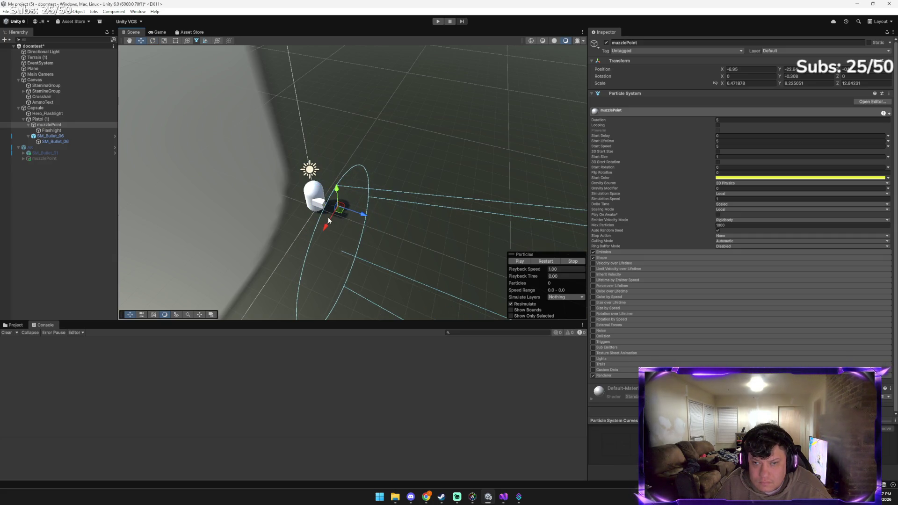
Nudge the Flashlight slightly along its X axis
left_click(325, 221)
left_click(335, 207)
left_click_drag(325, 226, 327, 228)
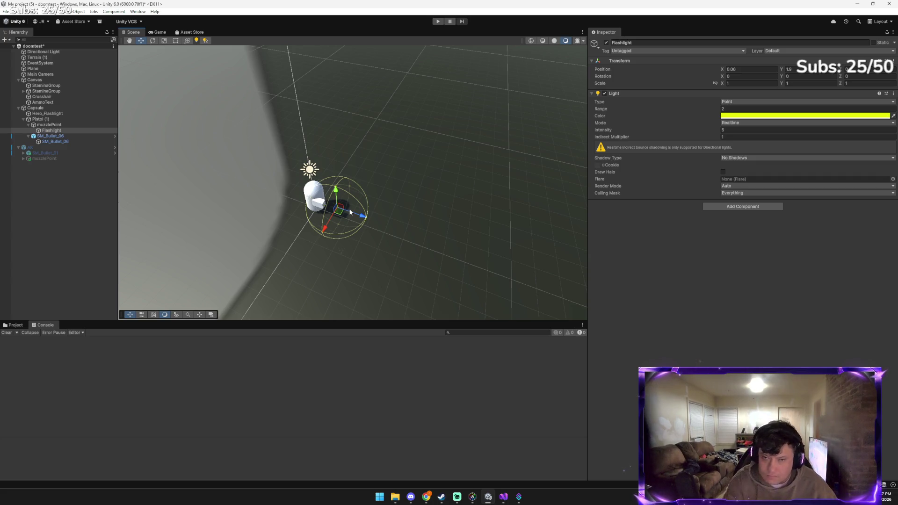
key("alt+Tab")
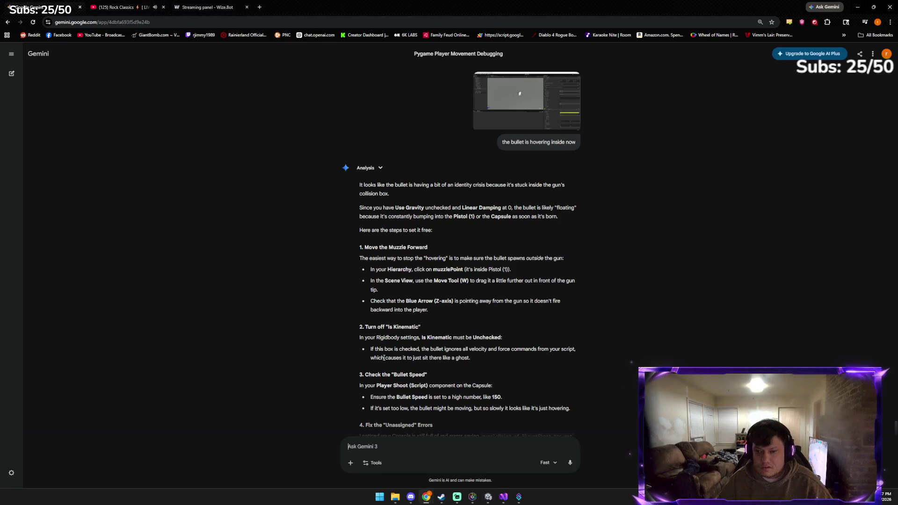
Send Gemini the repositioned-muzzle screenshot and read its Is Kinematic and Continuous collision advice
key("ctrl+v")
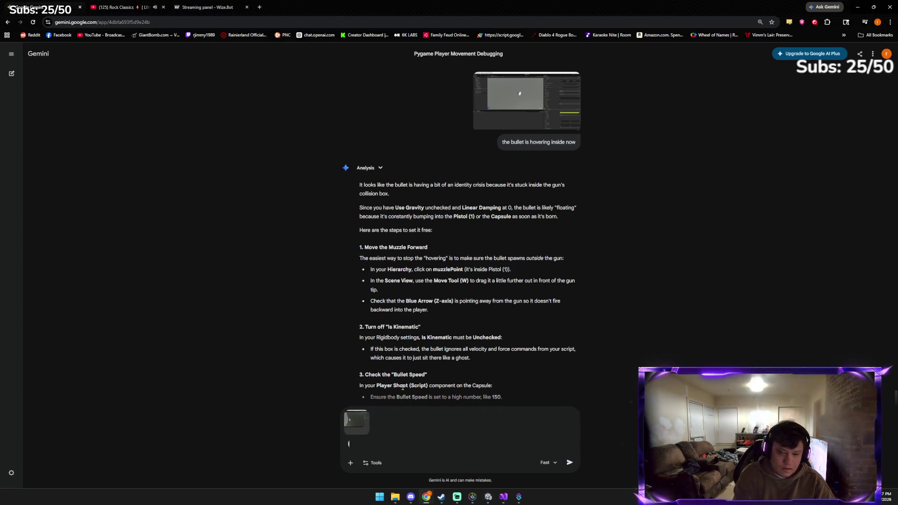
type("like this")
key("Return")
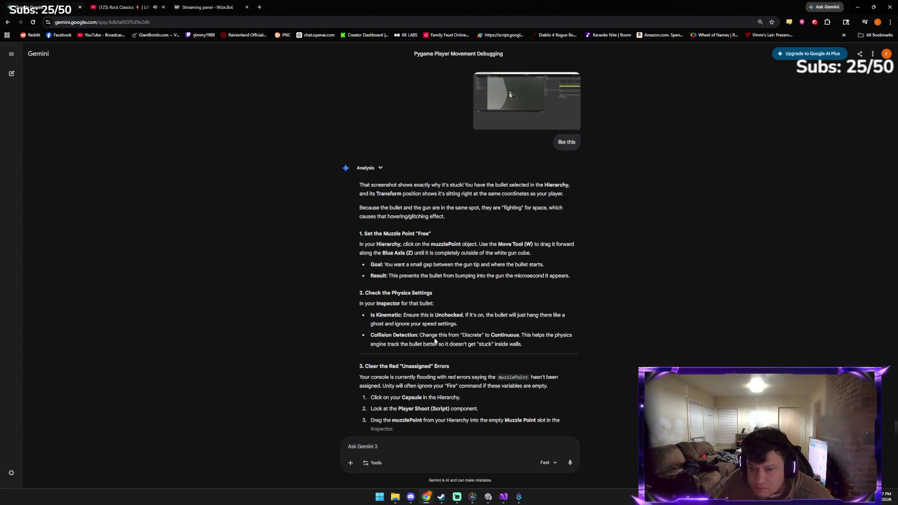
scroll(434, 341, "down", 1)
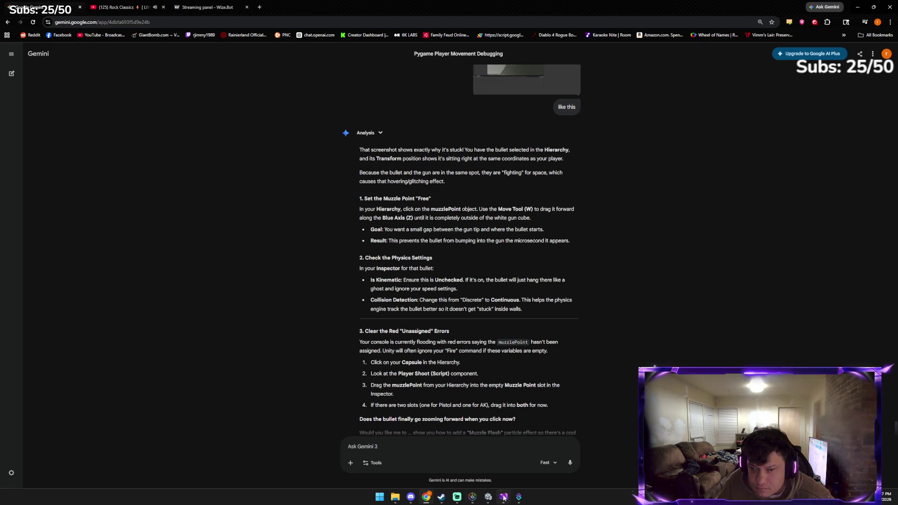
key("alt+Tab")
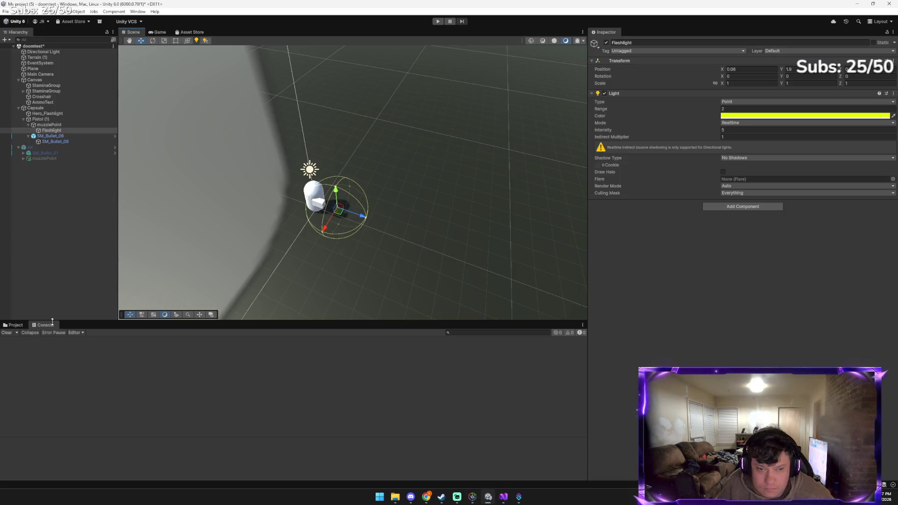
Delete the Flashlight and push muzzlePoint further out to X -18.3
mouse_move(354, 212)
left_mouse_down()
mouse_move(360, 215)
mouse_move(330, 223)
left_mouse_up()
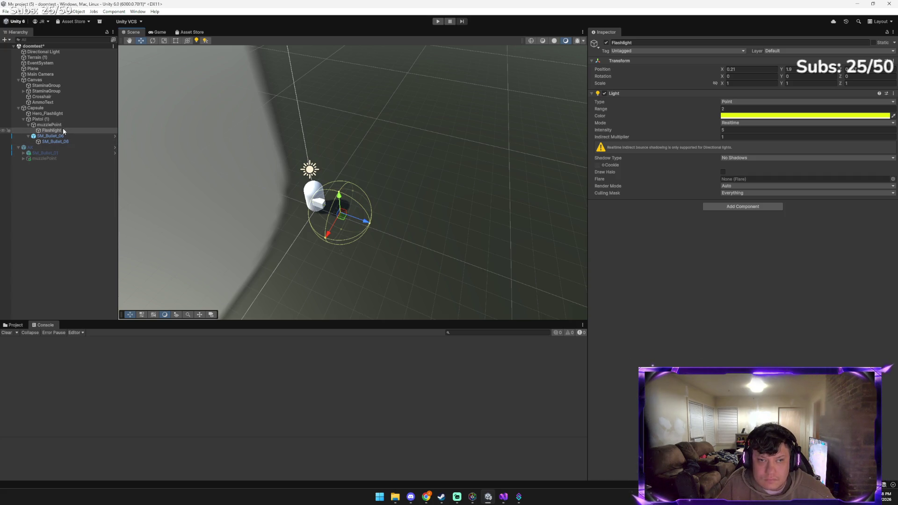
key("Delete")
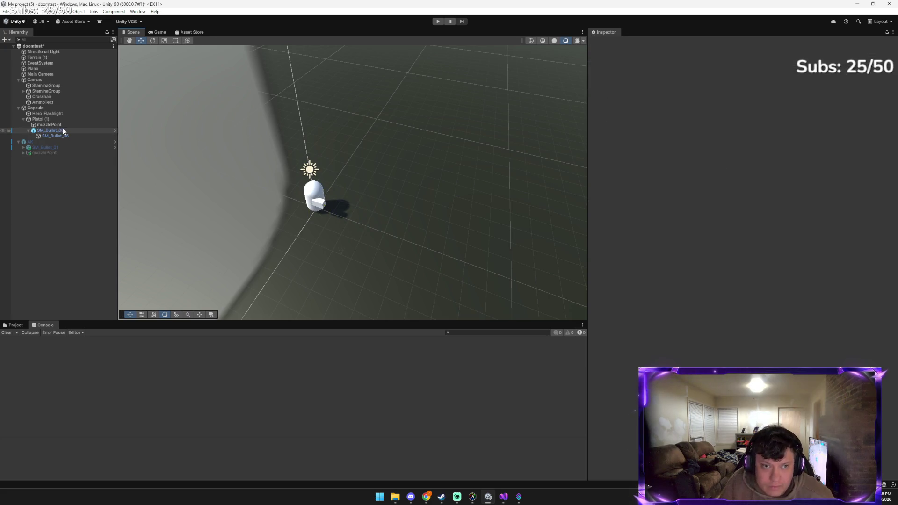
left_click(63, 131)
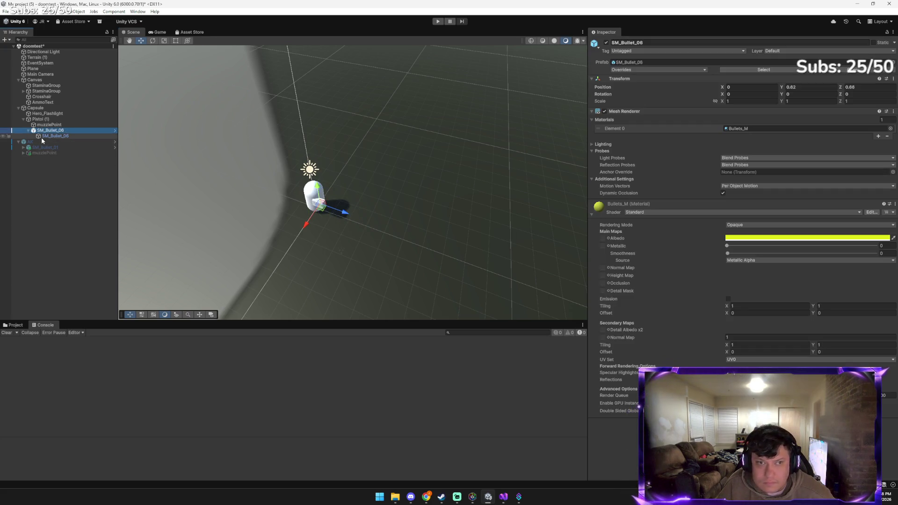
left_click(49, 125)
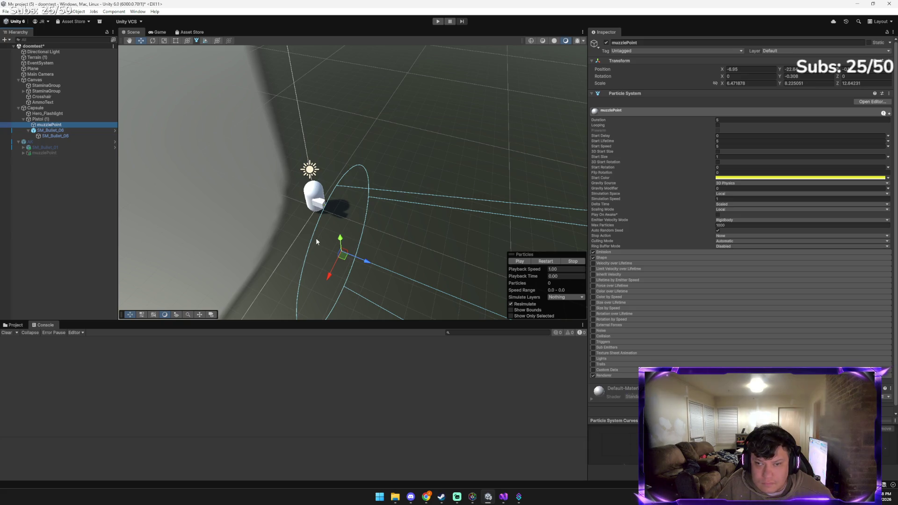
mouse_move(336, 268)
left_mouse_down()
mouse_move(354, 237)
mouse_move(370, 229)
mouse_move(336, 193)
left_mouse_up()
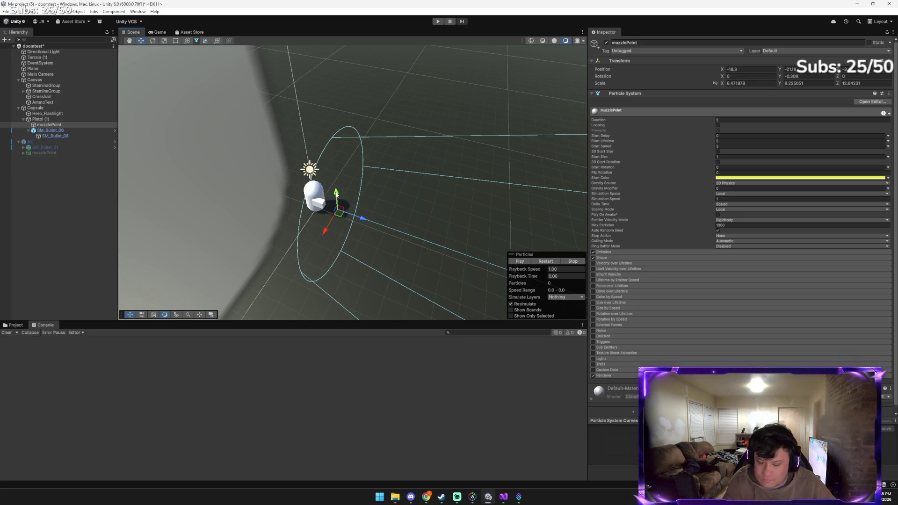
key("alt+Tab")
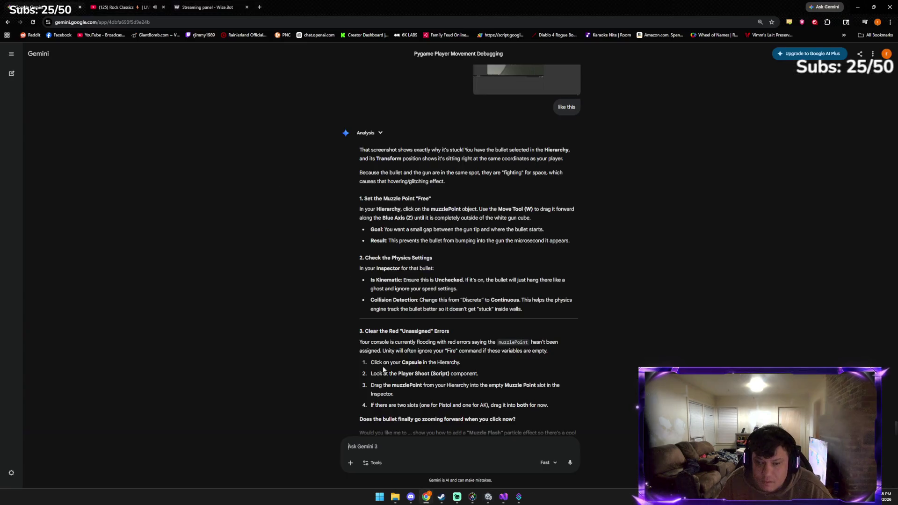
Send Gemini the Unity scene screenshot and read its advice on the floating bullet and unassigned references
key("ctrl+v")
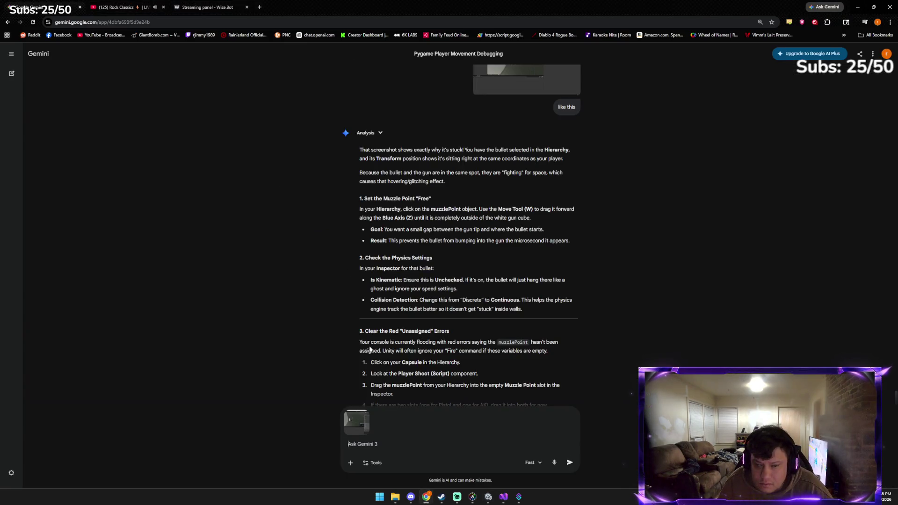
key("Return")
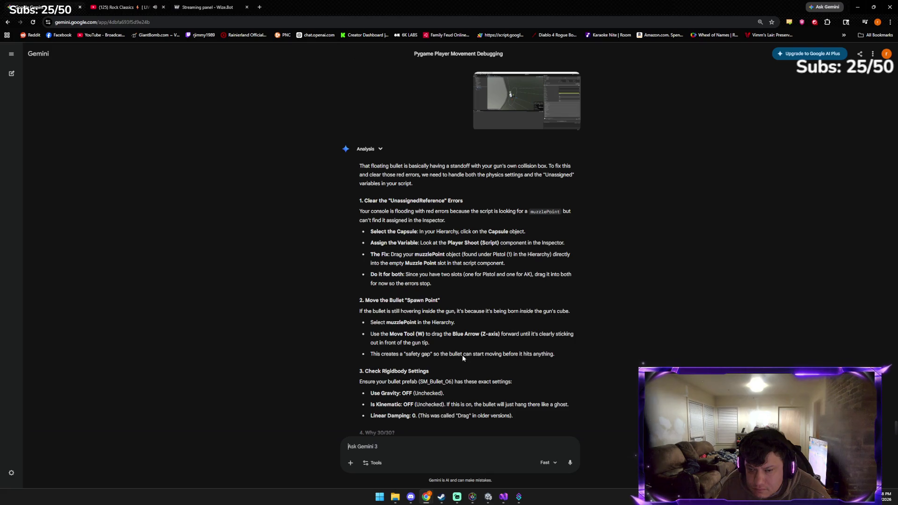
left_click(488, 498)
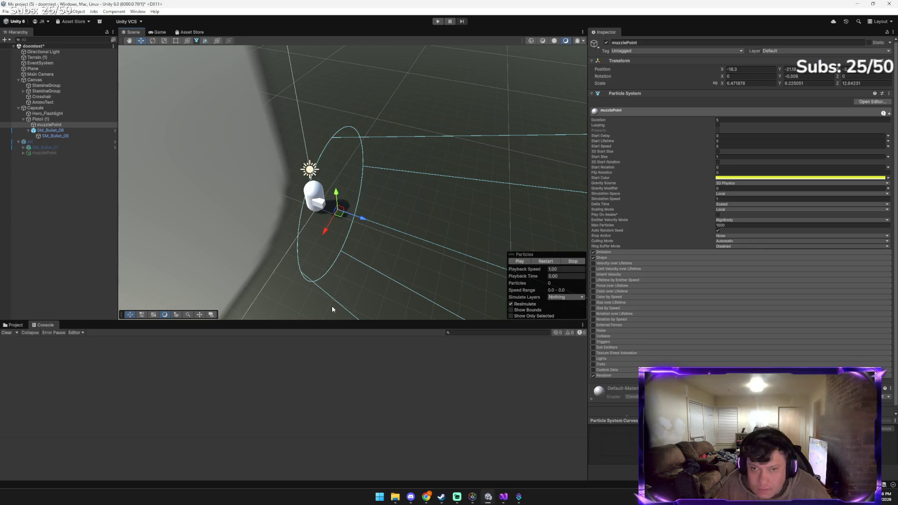
Move SM_Bullet_06 forward to Z 1.01 and fire several test shots in play mode
left_click(63, 132)
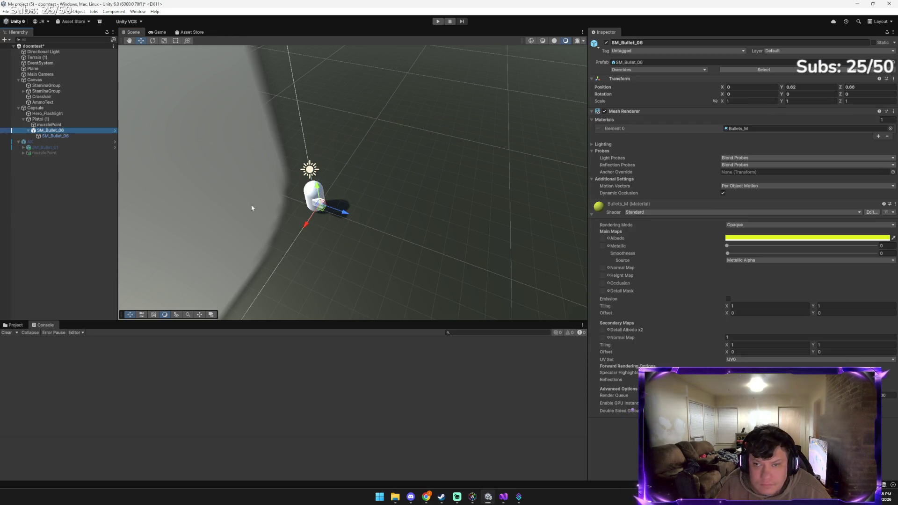
left_click_drag(343, 212, 352, 216)
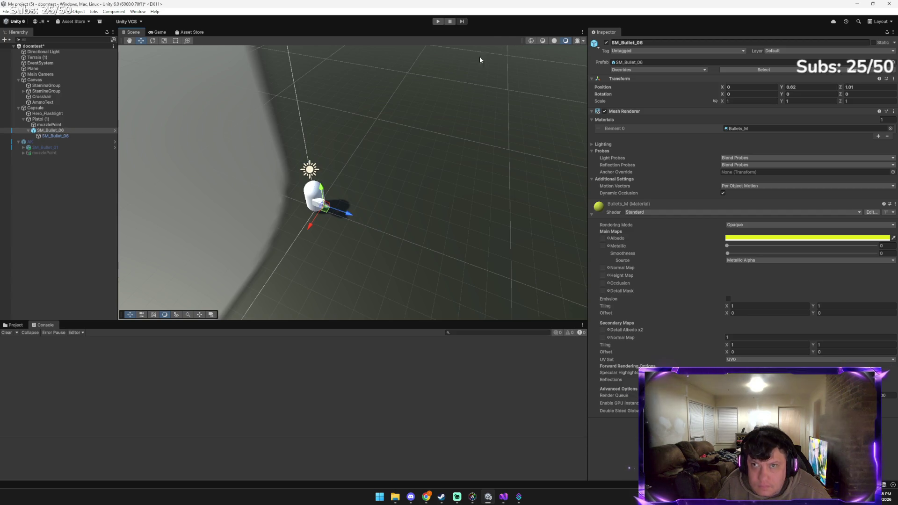
left_click(438, 21)
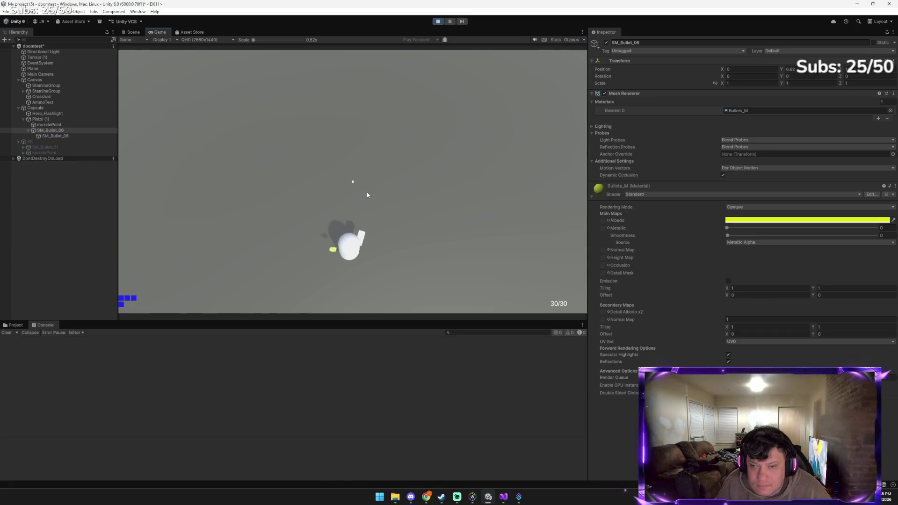
left_click(367, 195)
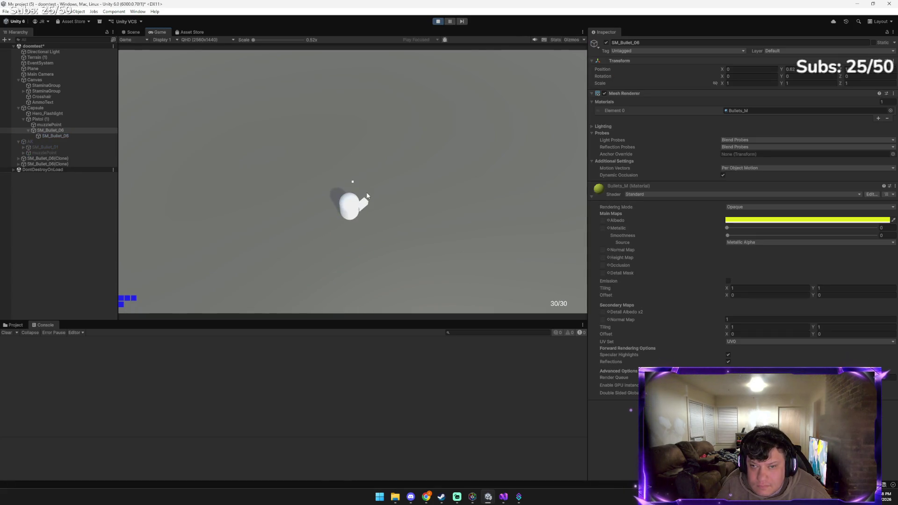
left_click(368, 195)
left_click(367, 196)
left_click(367, 195)
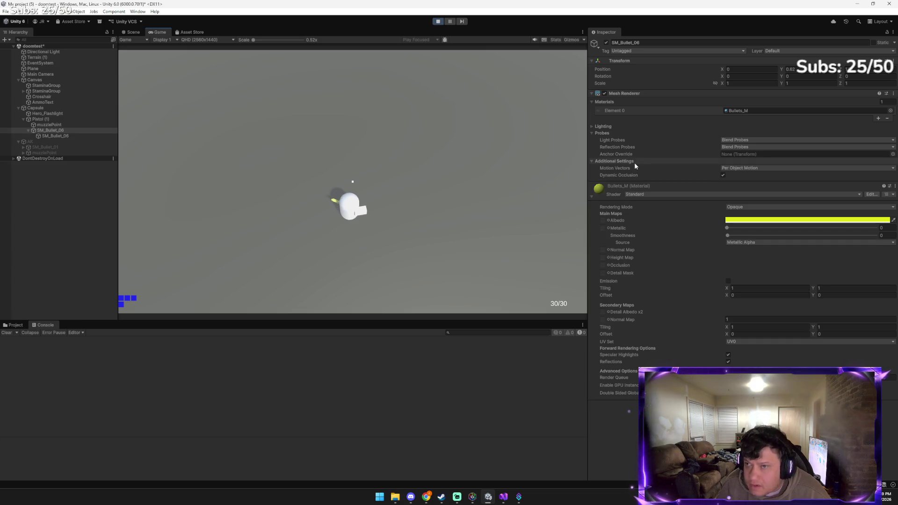
left_click(439, 21)
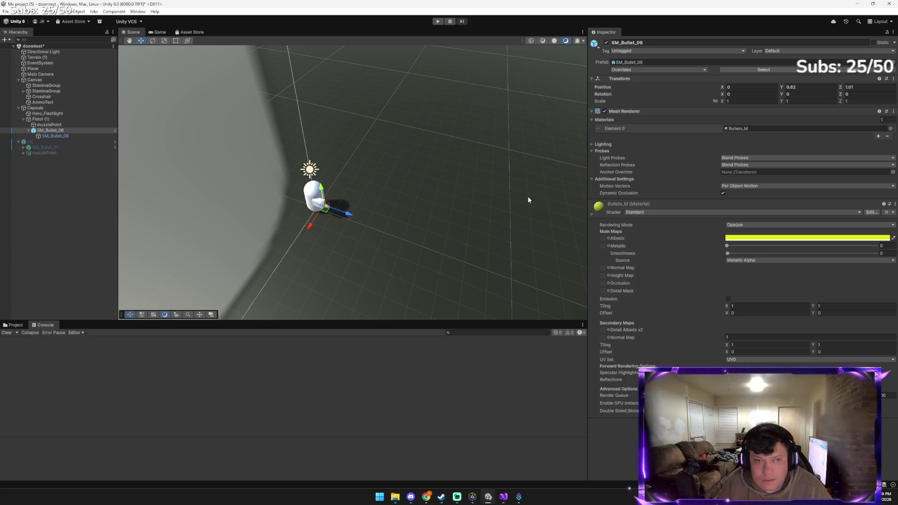
key("alt+Tab")
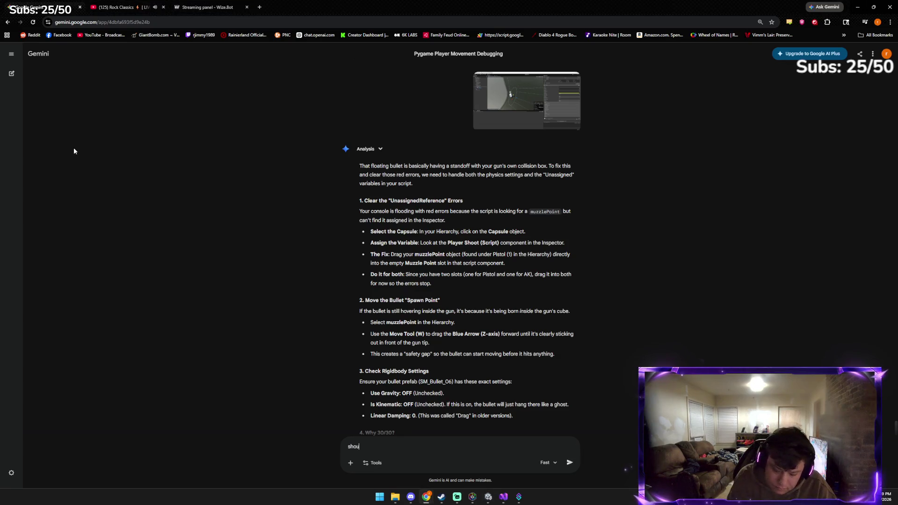
Ask Gemini about reusing the AK bullet, and read its advice: one shared bullet, speed 50 versus 150
type("ld i use the bu")
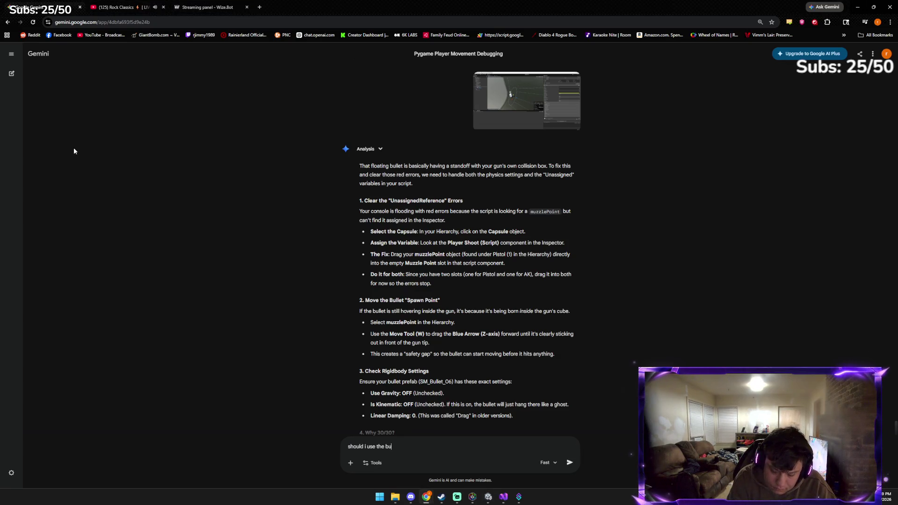
type("llet from the ak instead o")
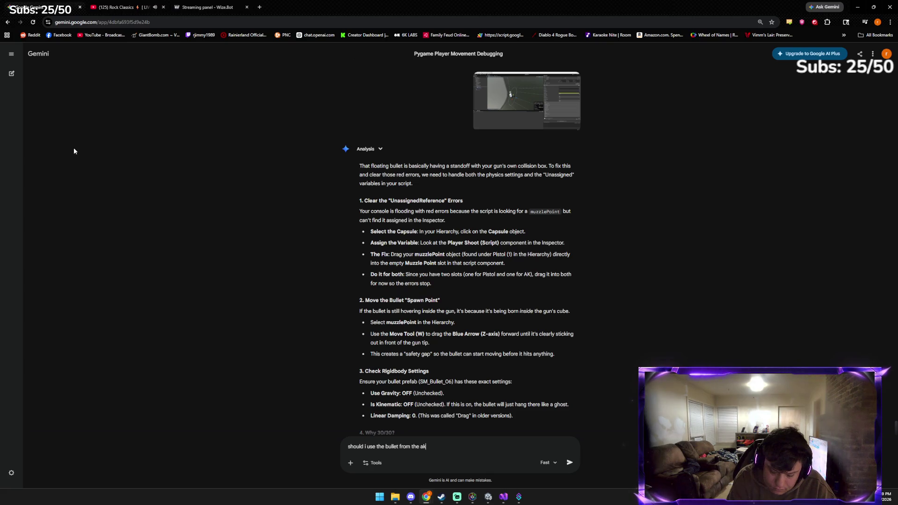
type("f having different bullets for this")
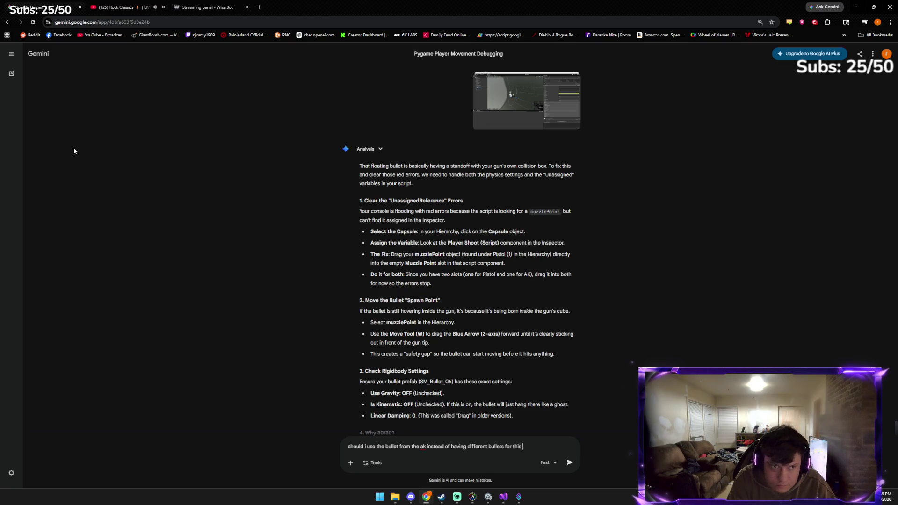
type("le game")
key("Return")
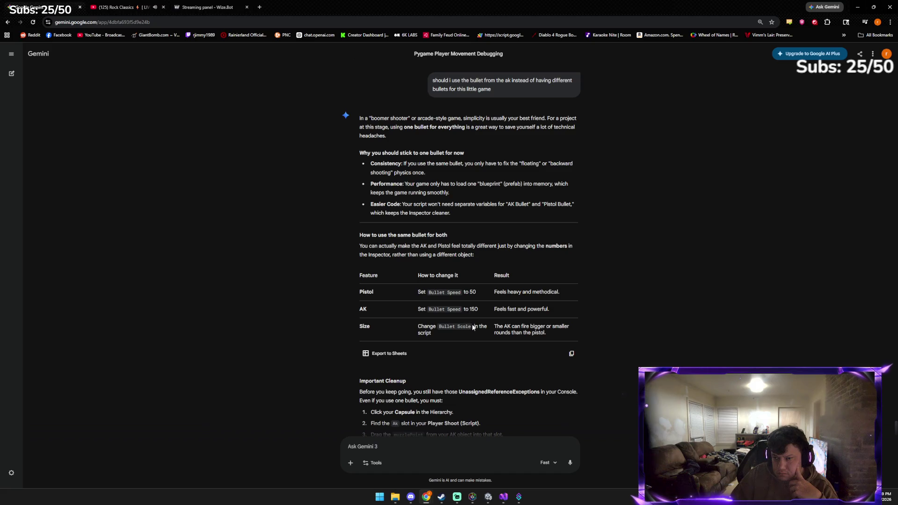
scroll(453, 378, "down", 1)
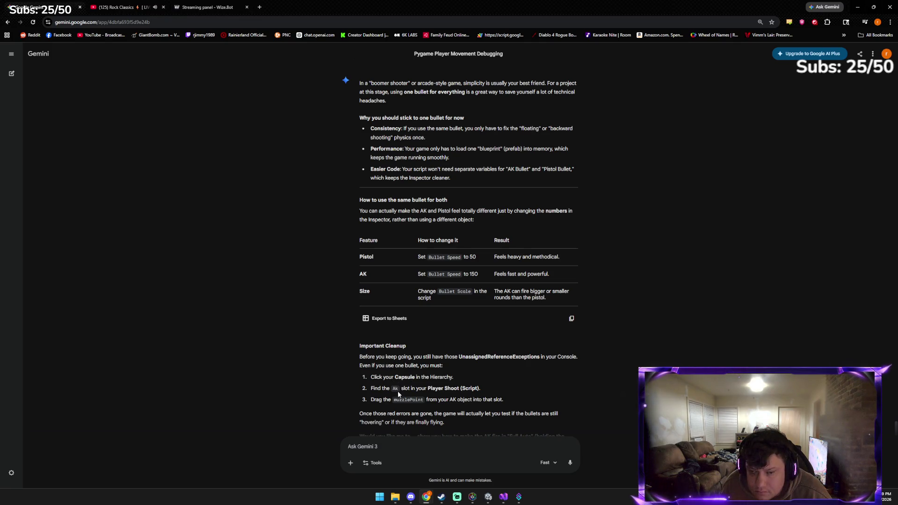
scroll(398, 394, "down", 1)
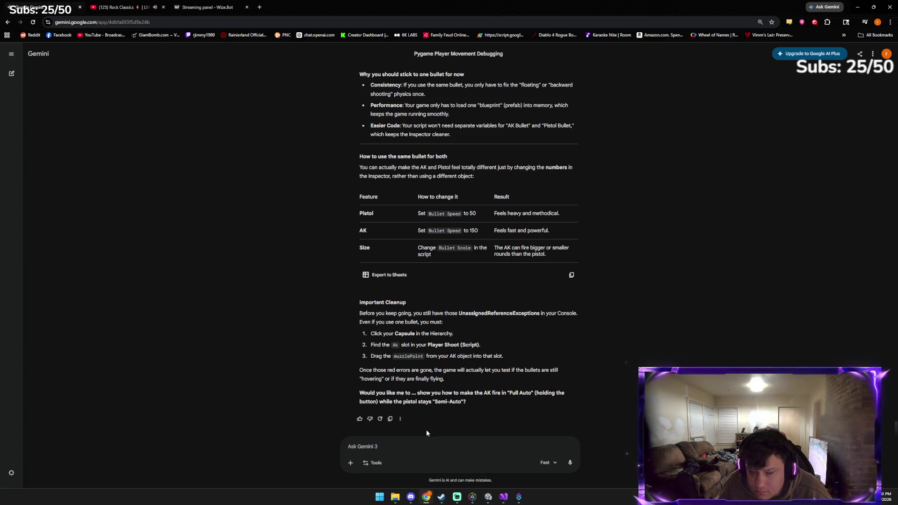
left_click(494, 501)
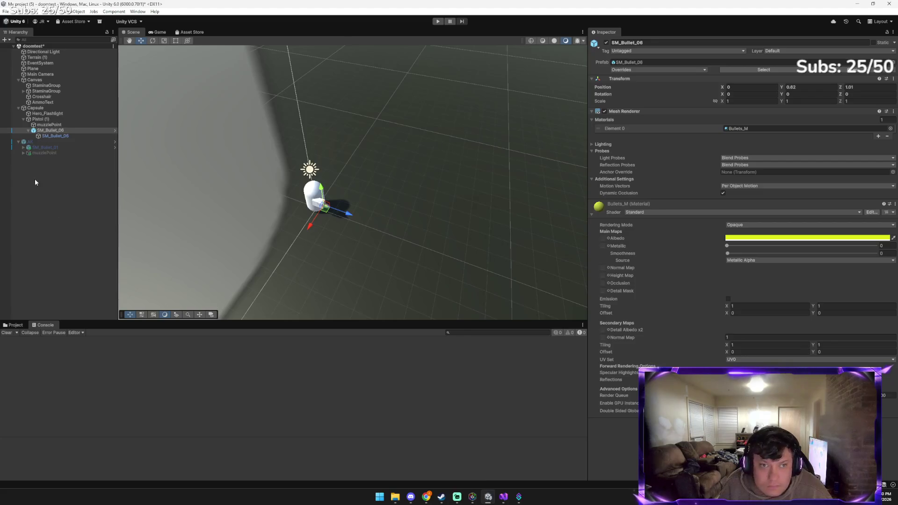
Copy the AK's SM_Bullet_01 object in the Hierarchy
right_click(63, 149)
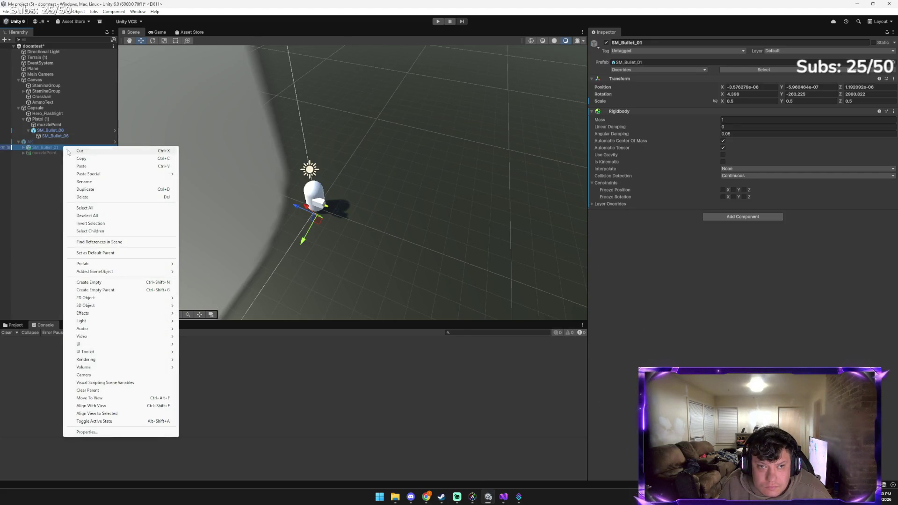
left_click(70, 150)
right_click(66, 148)
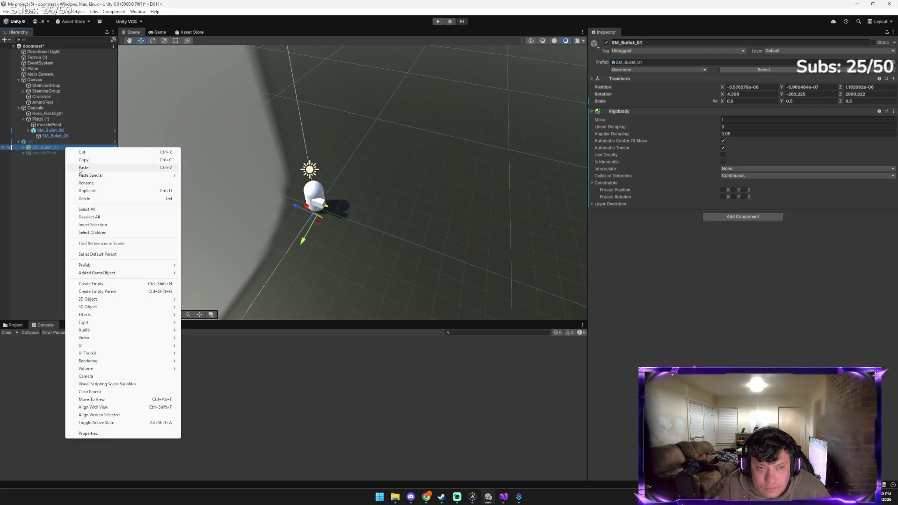
left_click(50, 184)
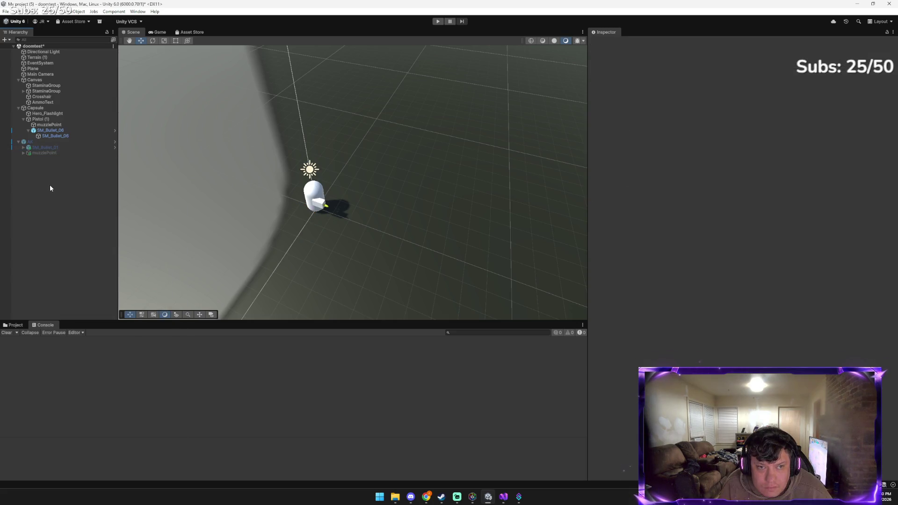
right_click(58, 147)
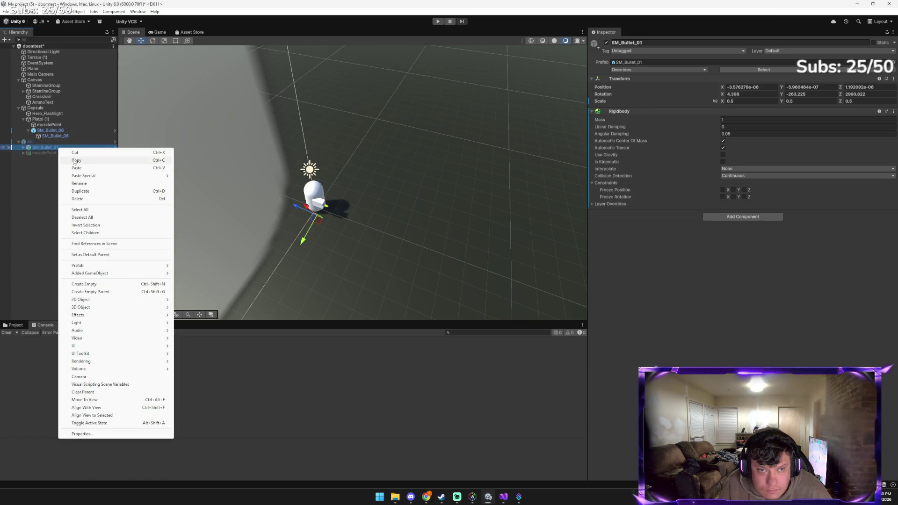
left_click(74, 160)
Paste SM_Bullet_01 as a child of the Capsule and delete the old bullet under the pistol
right_click(60, 125)
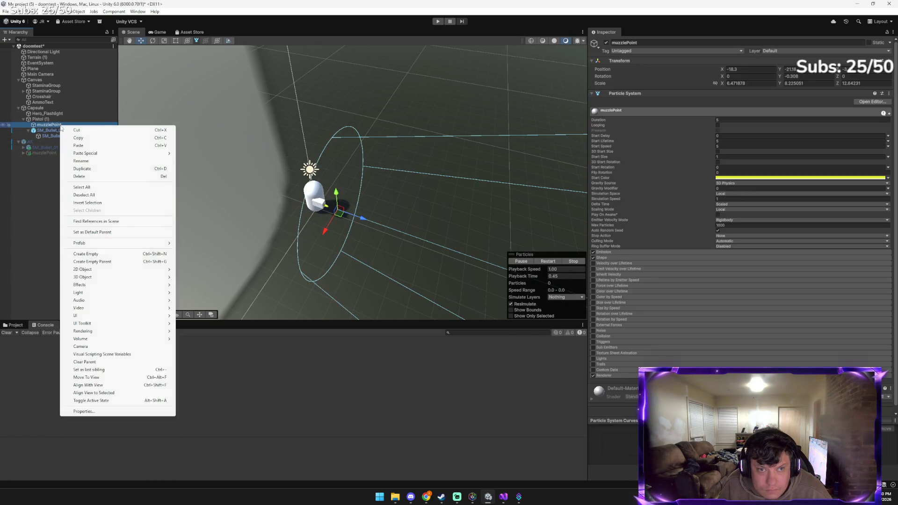
right_click(45, 108)
mouse_move(71, 136)
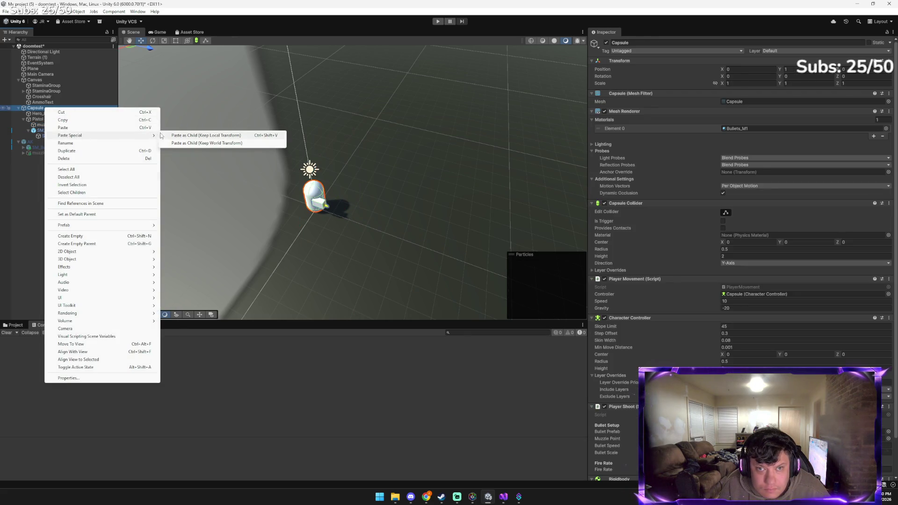
left_click(178, 135)
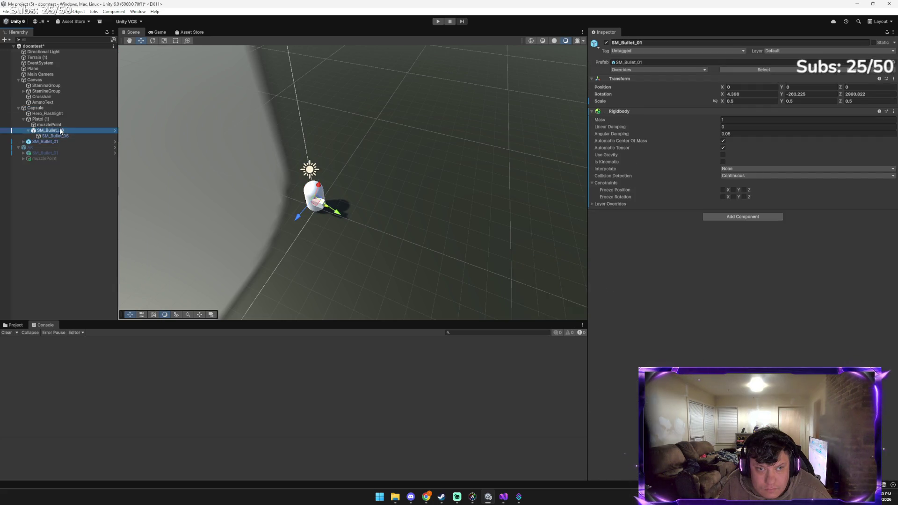
left_click(60, 131)
key("Delete")
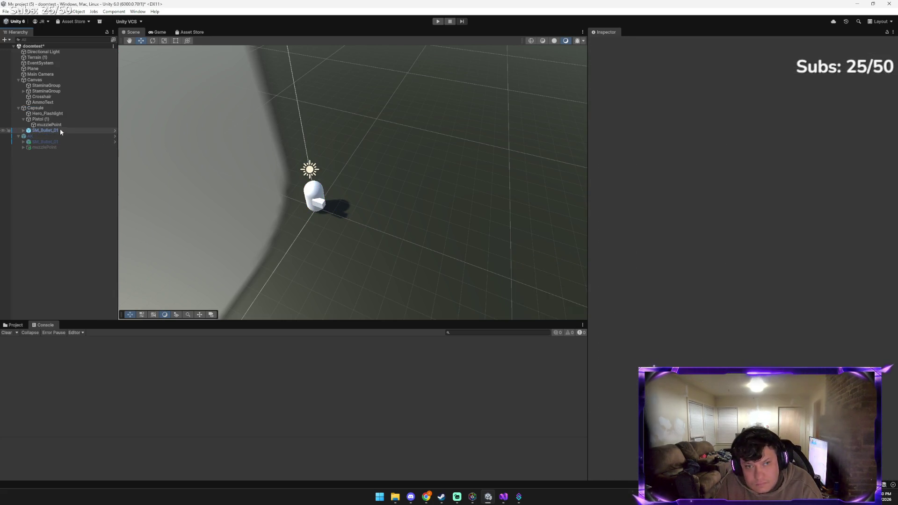
Check Pistol (1)'s shooting script, then inspect the pasted SM_Bullet_01's properties
left_click(60, 129)
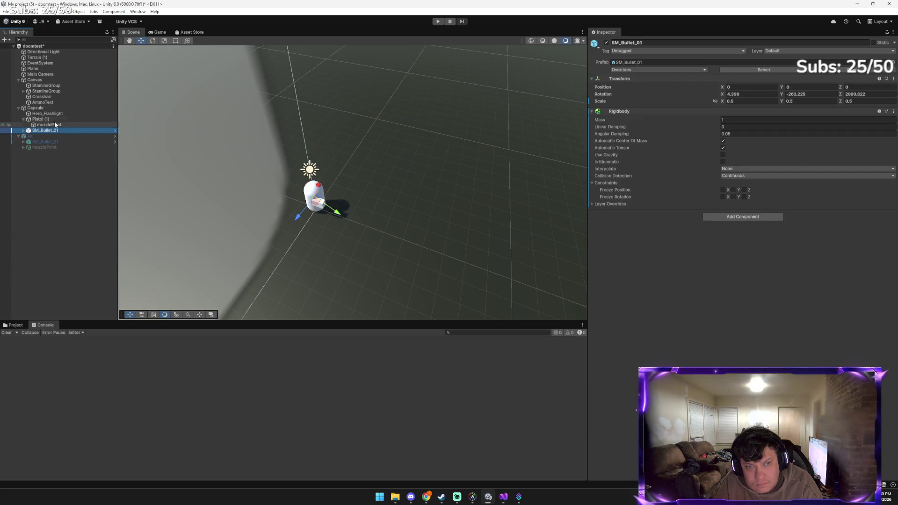
left_click(53, 119)
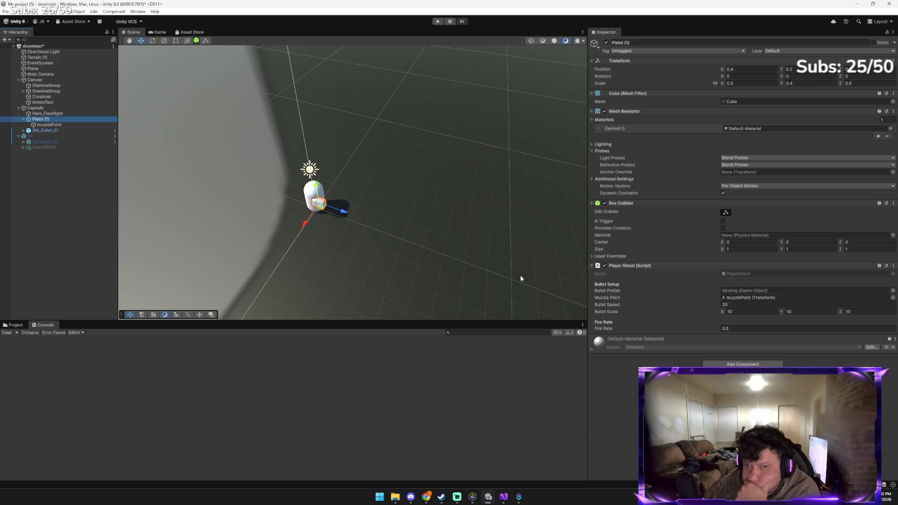
left_click(66, 131)
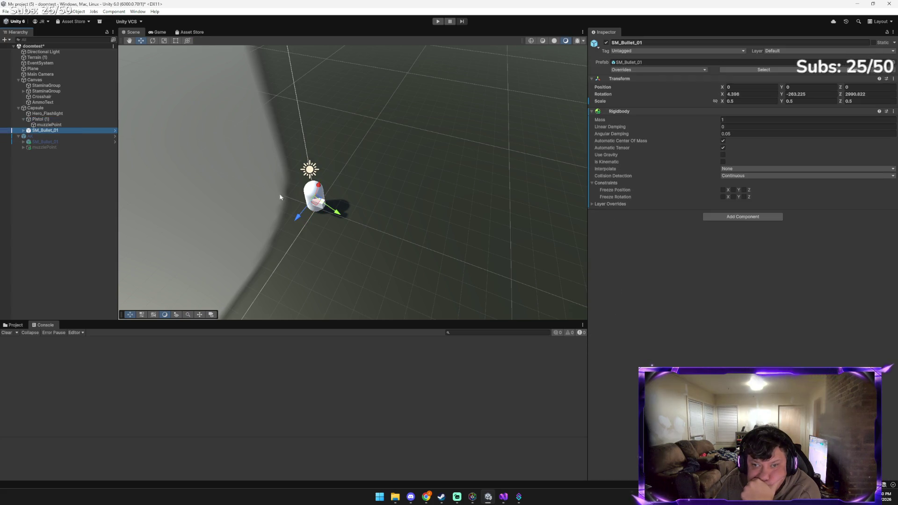
Move the child SM_Bullet_01 model and raise it slightly along Y
left_click_drag(337, 209, 364, 223)
left_click(356, 227)
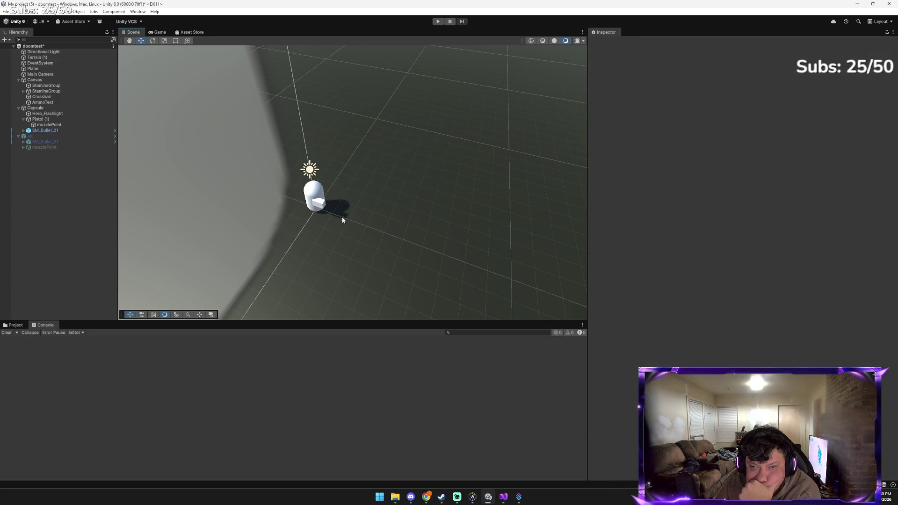
left_click(342, 217)
left_click(343, 216)
mouse_move(343, 223)
left_mouse_down()
mouse_move(316, 201)
mouse_move(346, 213)
mouse_move(382, 265)
mouse_move(371, 311)
left_mouse_up()
Tilt the bullet model to about -70 degrees, place it beside the player capsule, and test-run the game
key("e")
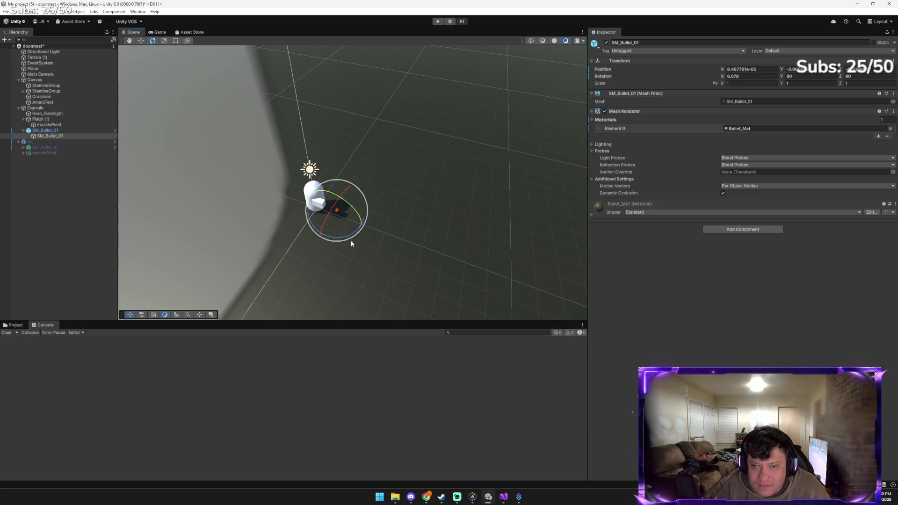
key("w")
key("e")
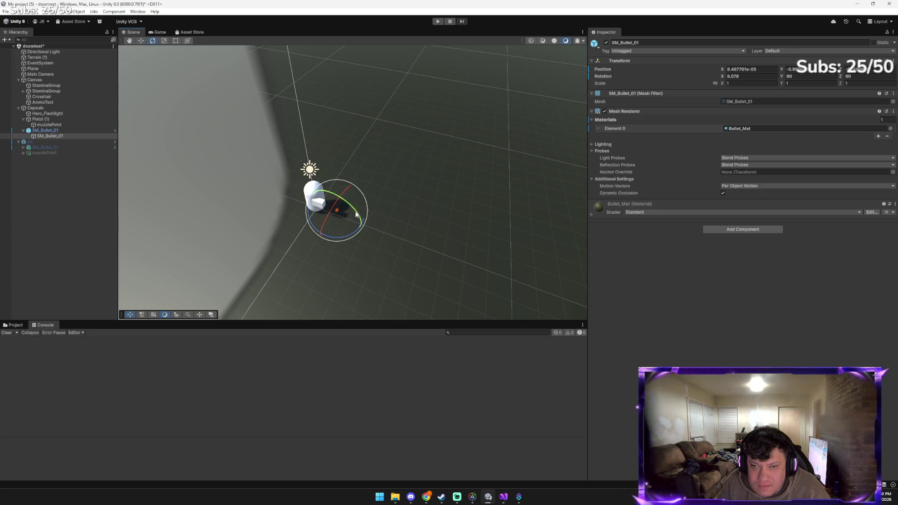
mouse_move(355, 211)
left_mouse_down()
mouse_move(389, 274)
mouse_move(343, 315)
left_mouse_up()
key("w")
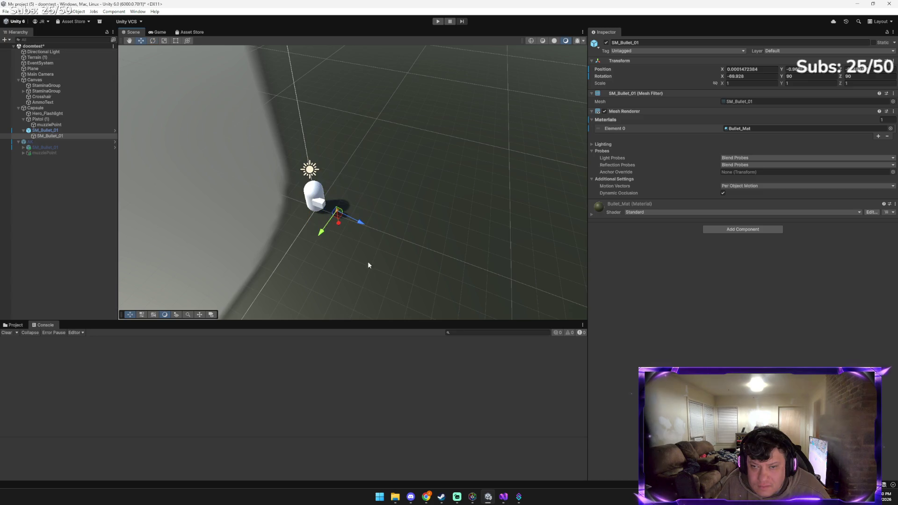
left_click_drag(332, 216, 326, 211)
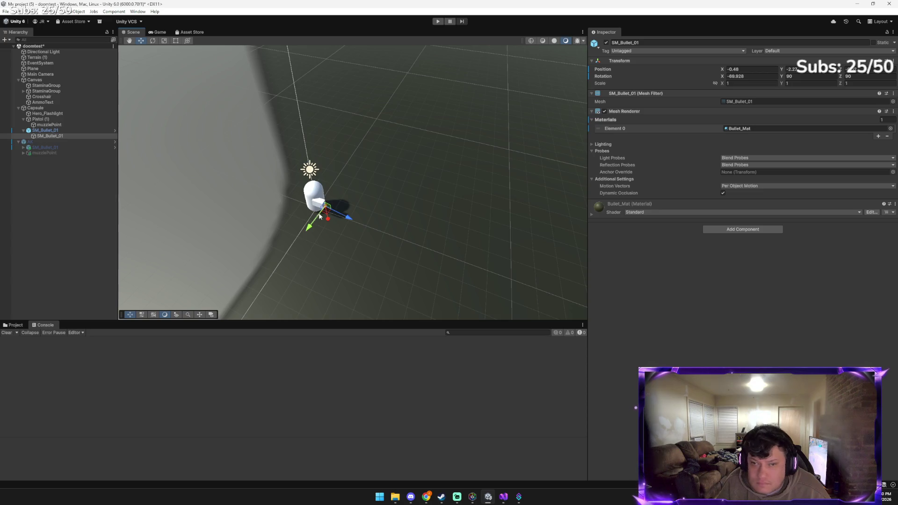
left_click(437, 22)
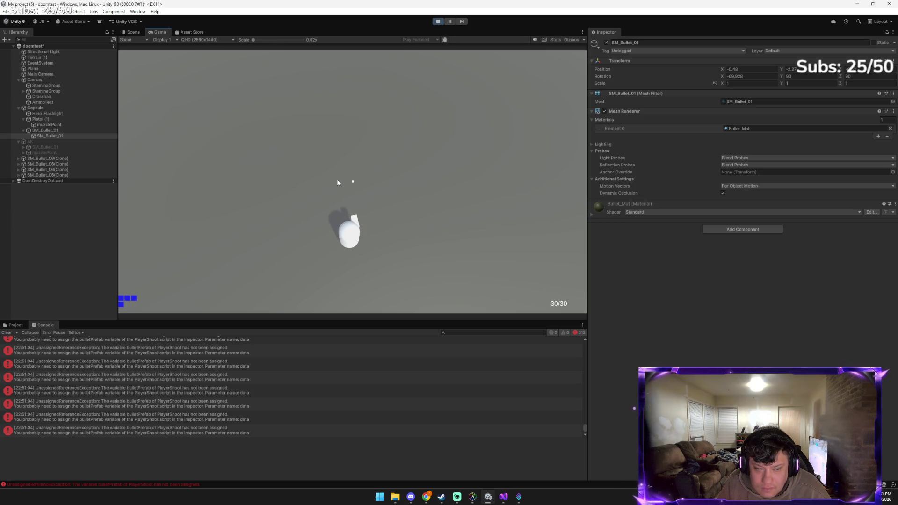
left_click(437, 22)
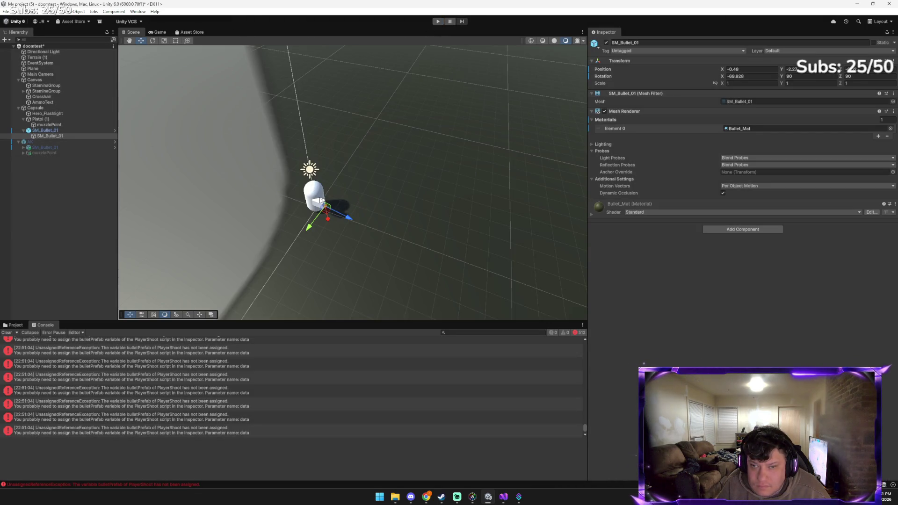
Rotate the SM_Bullet_01 model further on X, to about -82 degrees
key("e")
left_click_drag(347, 219, 344, 212)
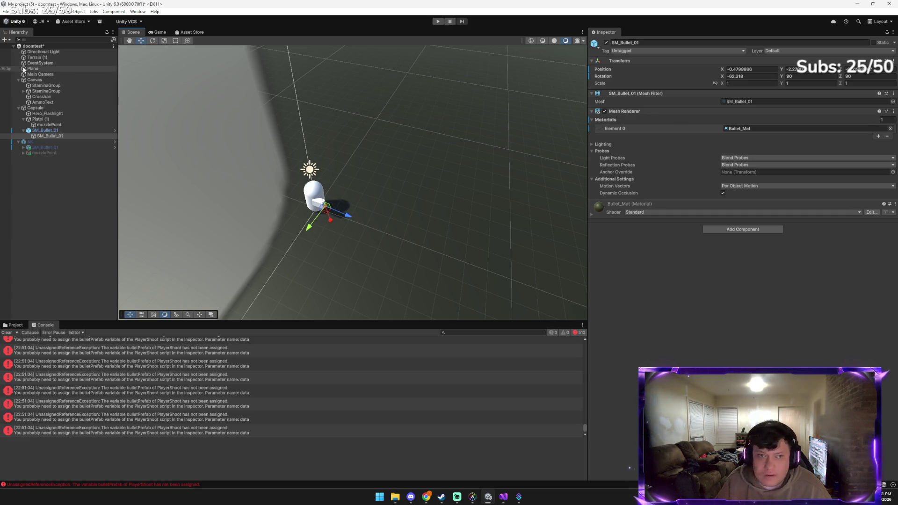
left_click(56, 108)
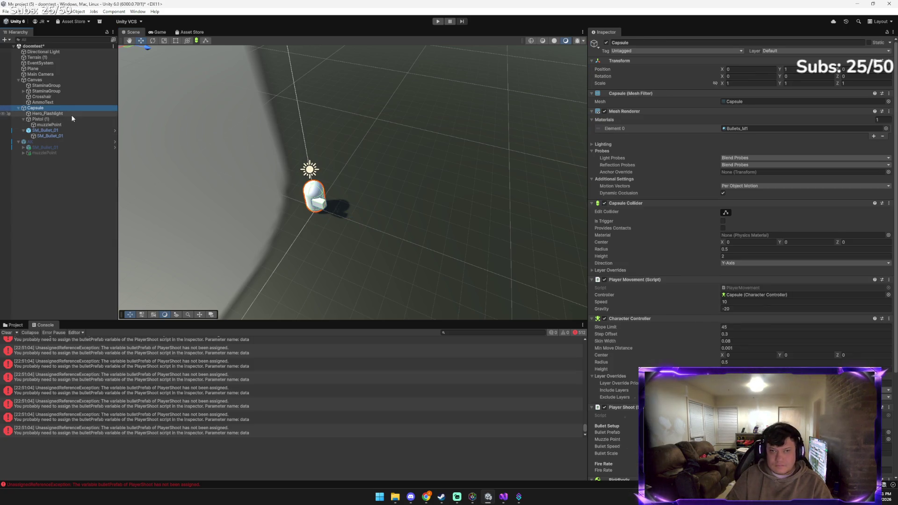
Delete the Hero_Flashlight object and reselect the Capsule
left_click(71, 114)
key("Delete")
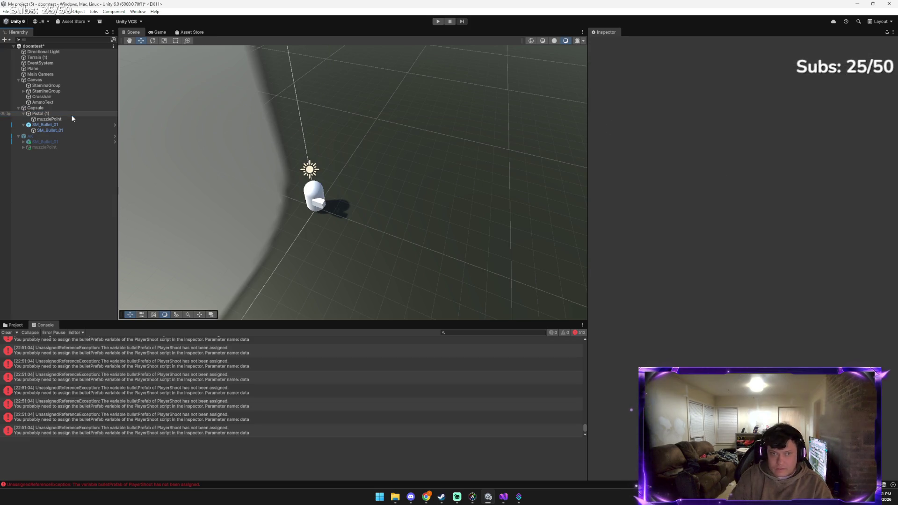
left_click(72, 108)
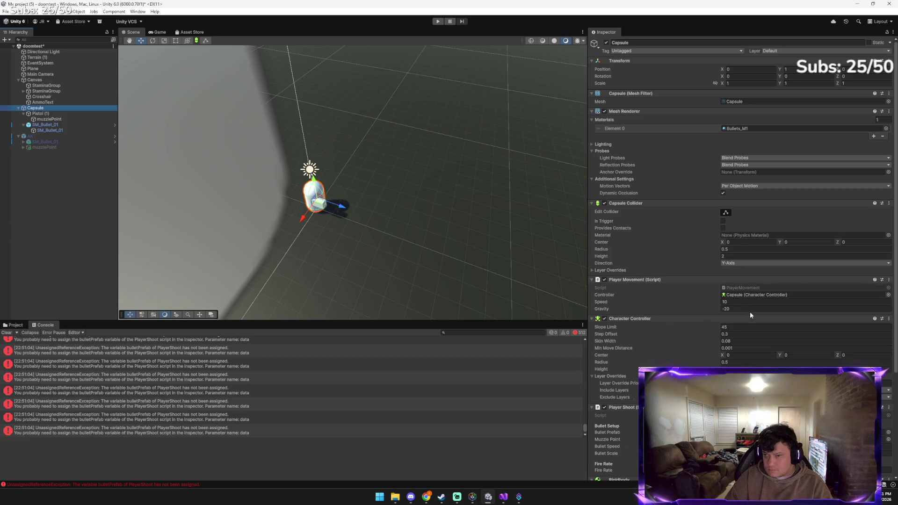
Assign SM_Bullet_01 as Player Shoot's Bullet Prefab and clear the console errors
scroll(750, 311, "down", 4)
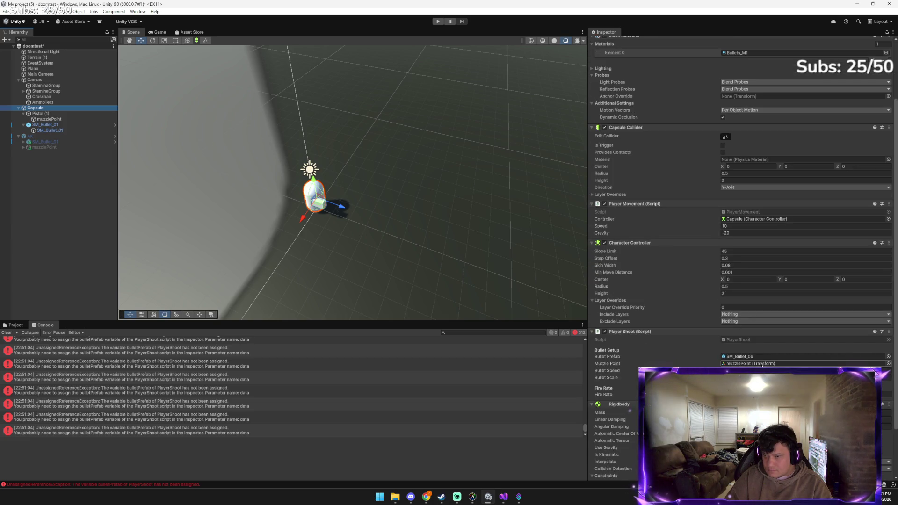
left_click(889, 357)
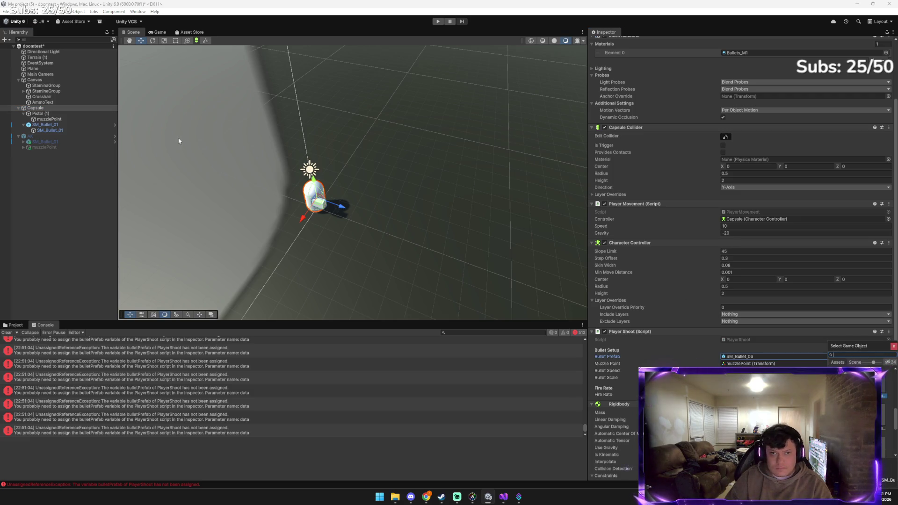
type("sm")
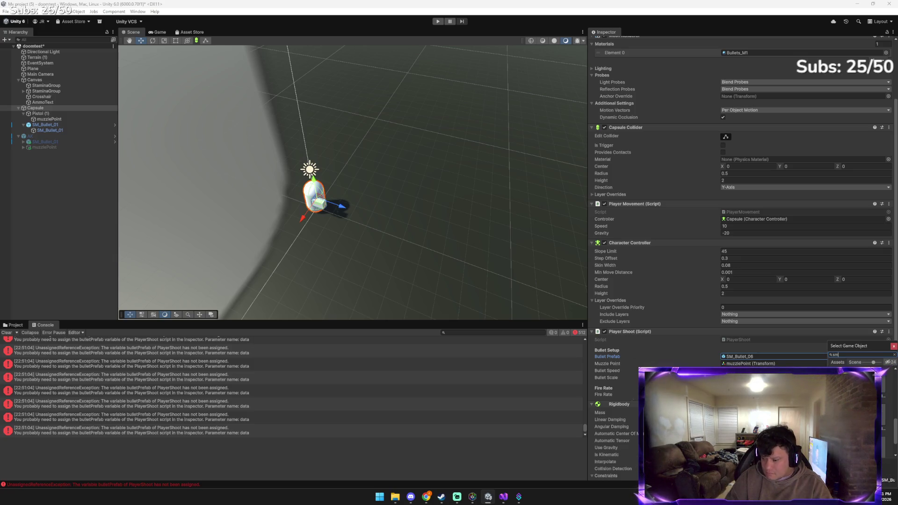
type("01")
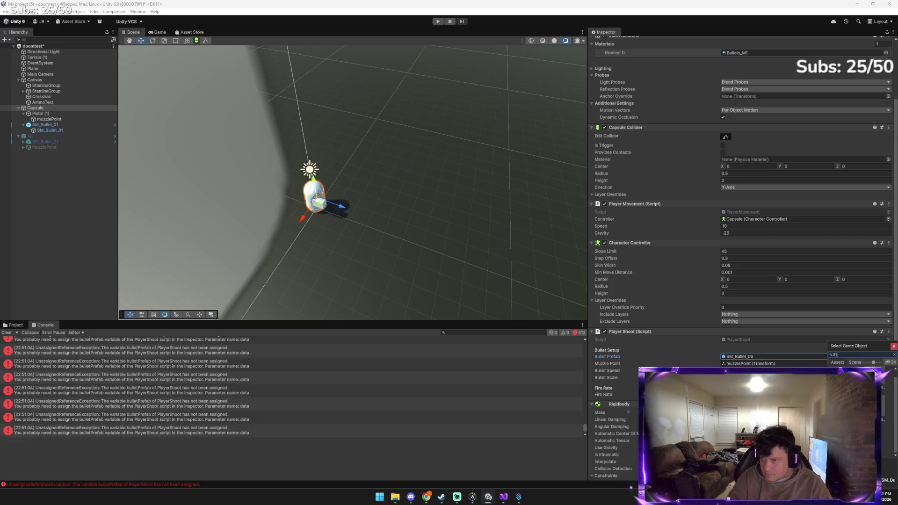
key("Return")
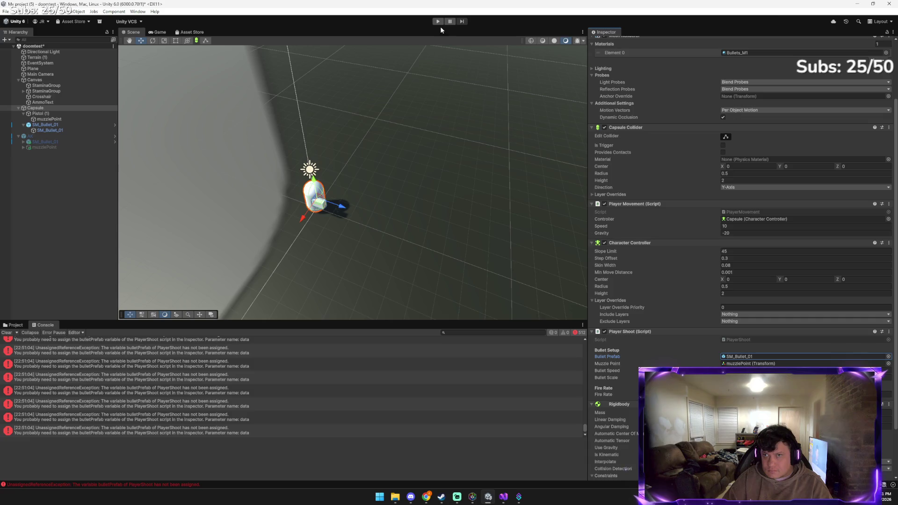
left_click(7, 332)
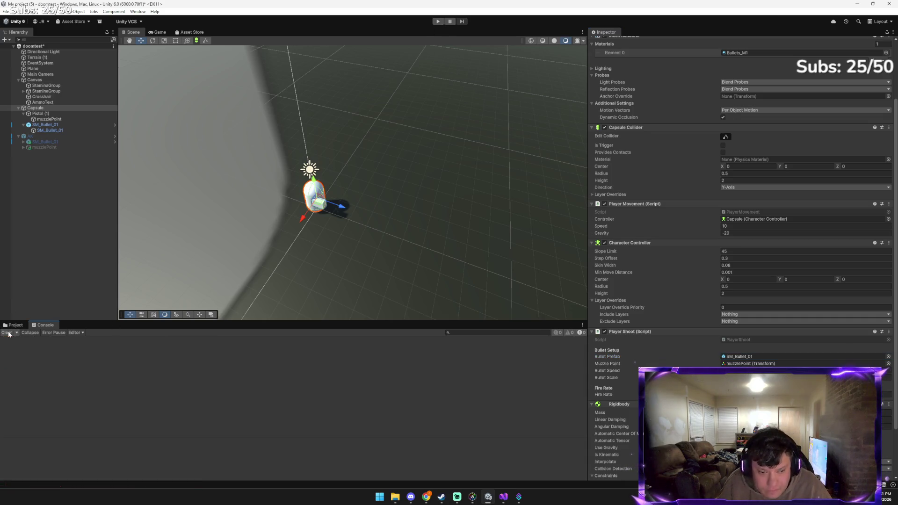
Test-fire the pistol in play mode, then bring up the Gemini chat in Chrome
left_click(437, 21)
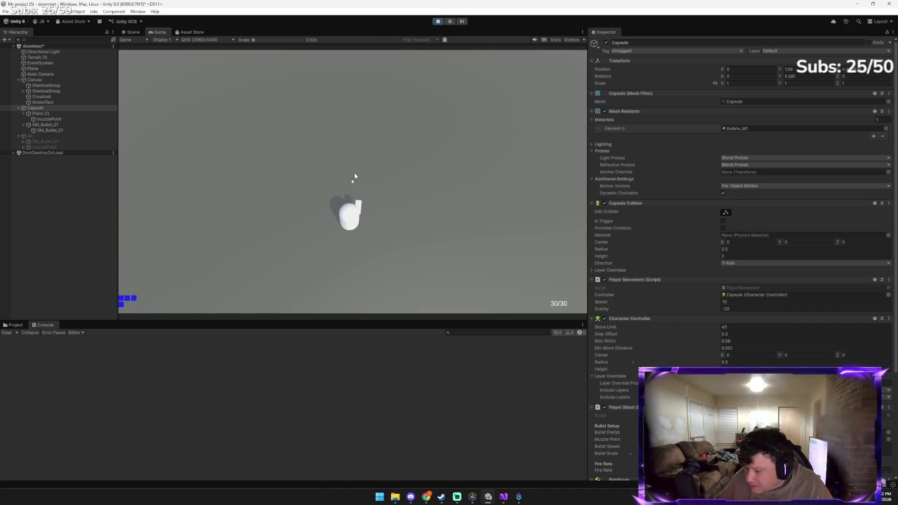
left_click(355, 174)
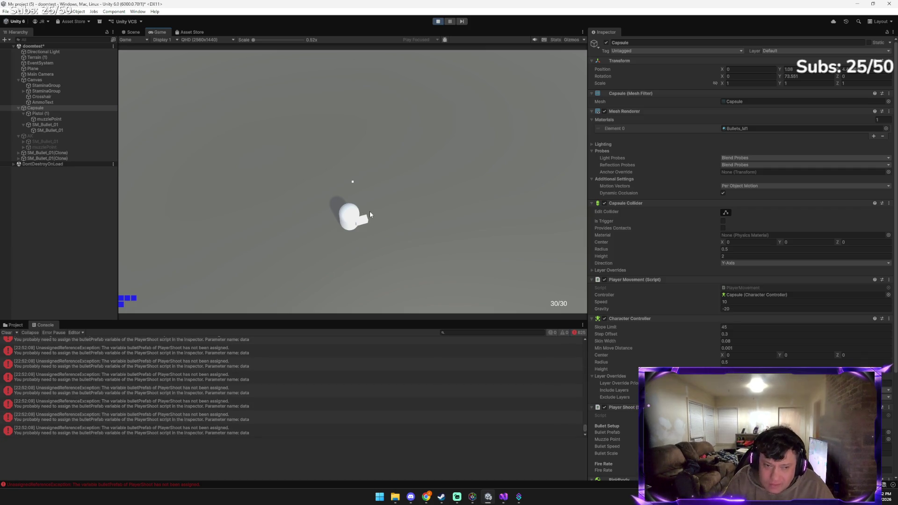
key("alt+Tab")
left_click(344, 221)
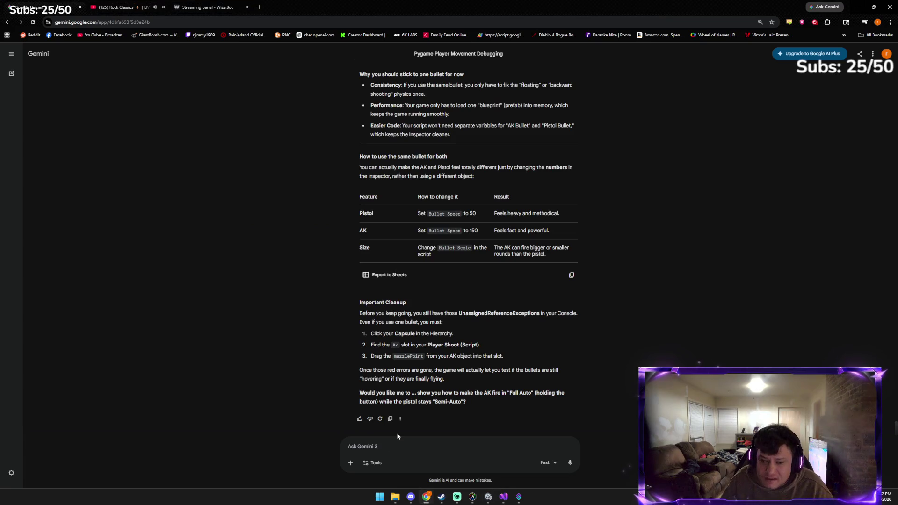
Send Gemini a screenshot with the message 'they all appeared at once'
key("ctrl+v")
type("they a")
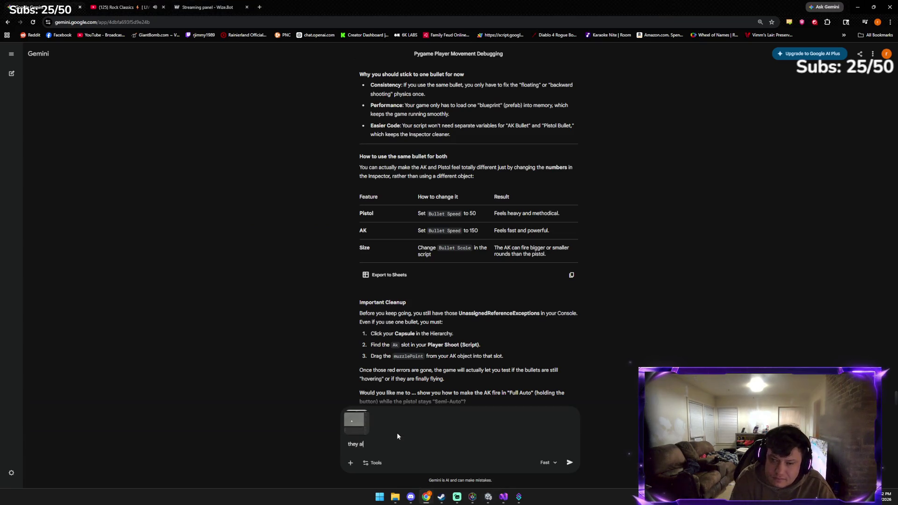
type("ll apper")
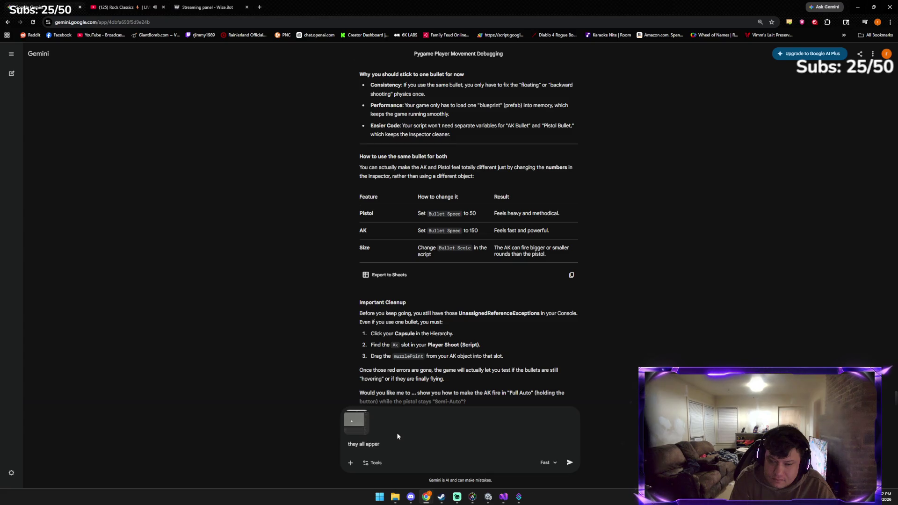
key("BackSpace")
type("ared at once")
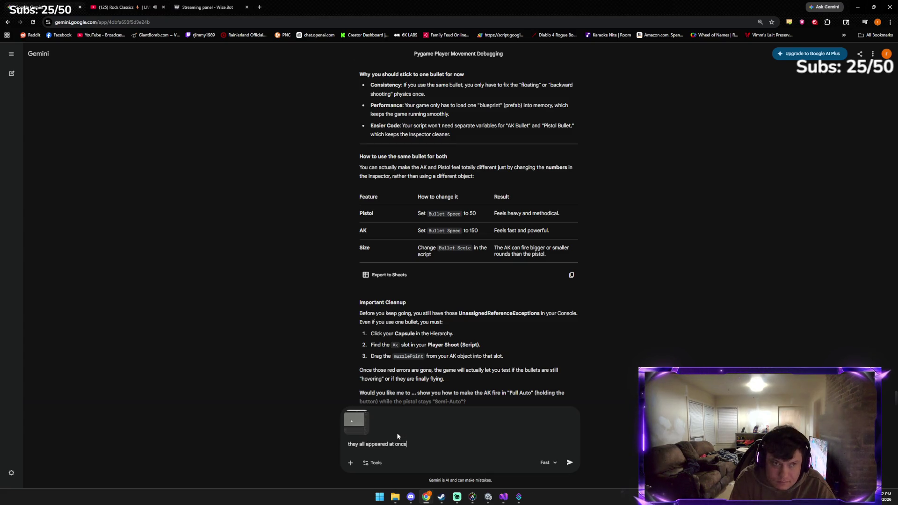
key("Return")
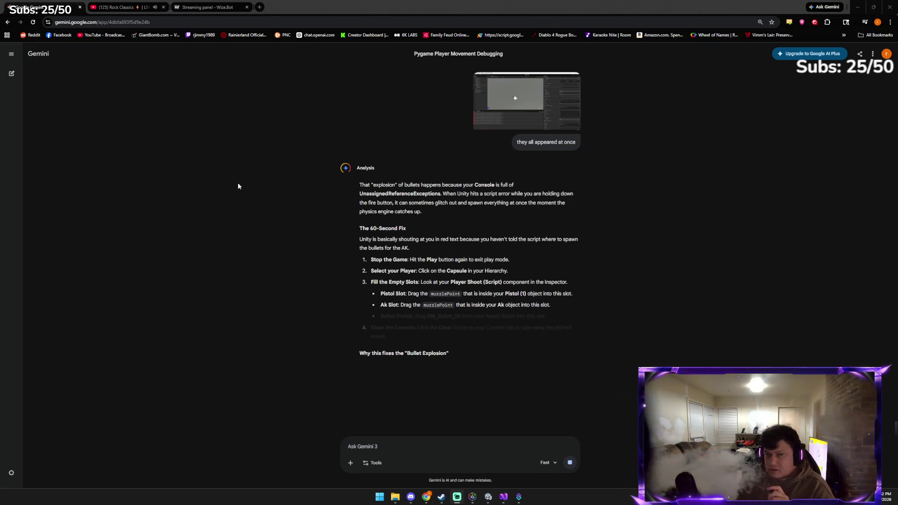
Send a follow-up screenshot asking 'hahi thought we got rid of the ak is it cause i swapped it'
key("alt+Tab")
key("alt+Tab")
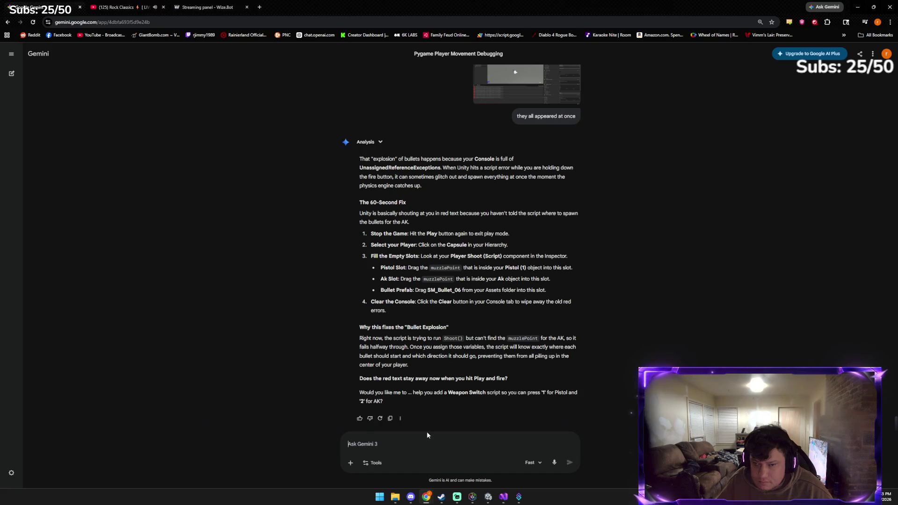
key("ctrl+v")
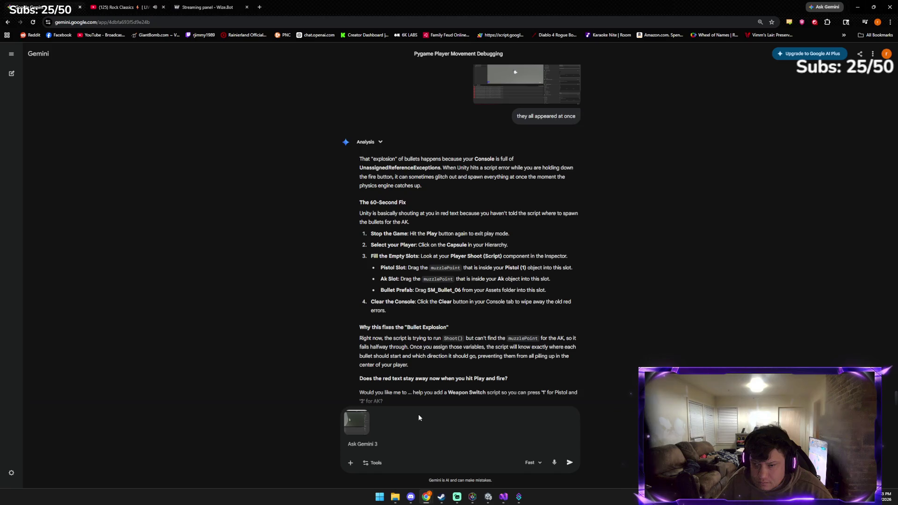
type("haha")
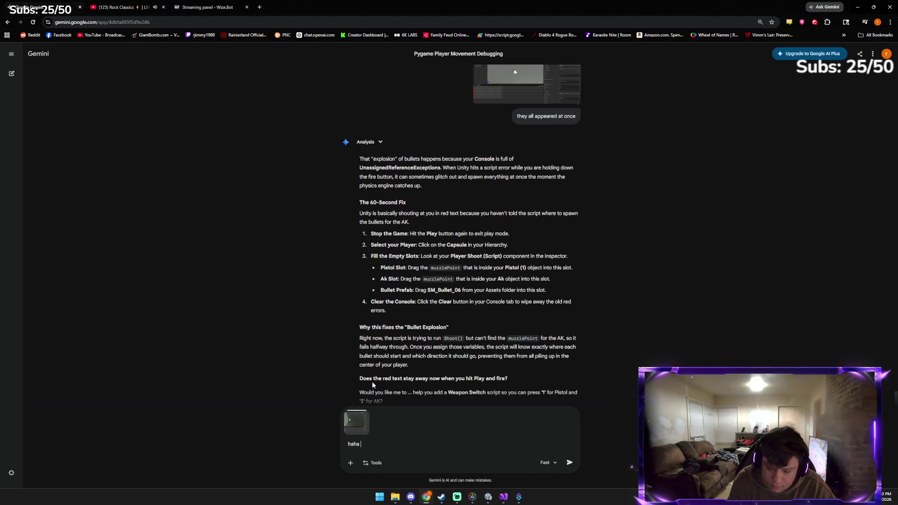
type("i thought we ")
type("got rid of the")
type(" ak is it c")
type("ause i swapped ")
type("it")
key("Return")
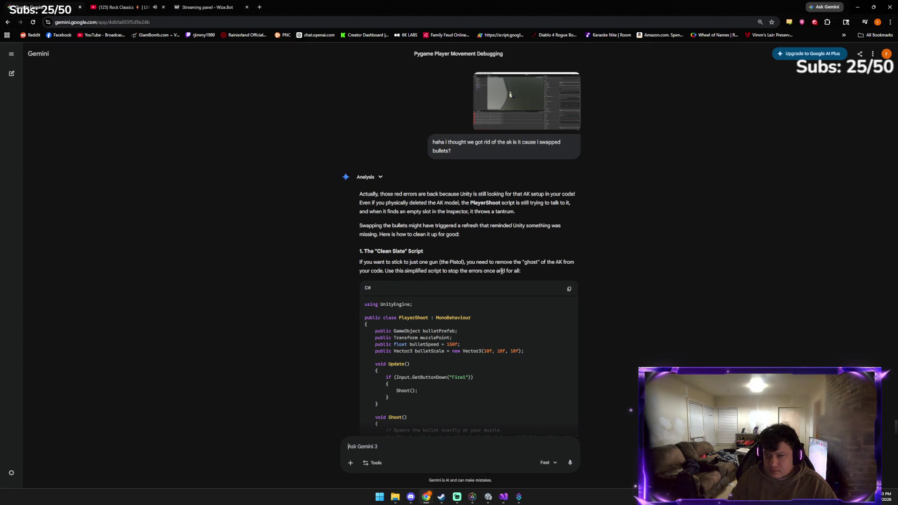
Replace PlayerShoot.cs with Gemini's simplified single-shot script and save it
scroll(538, 262, "down", 1)
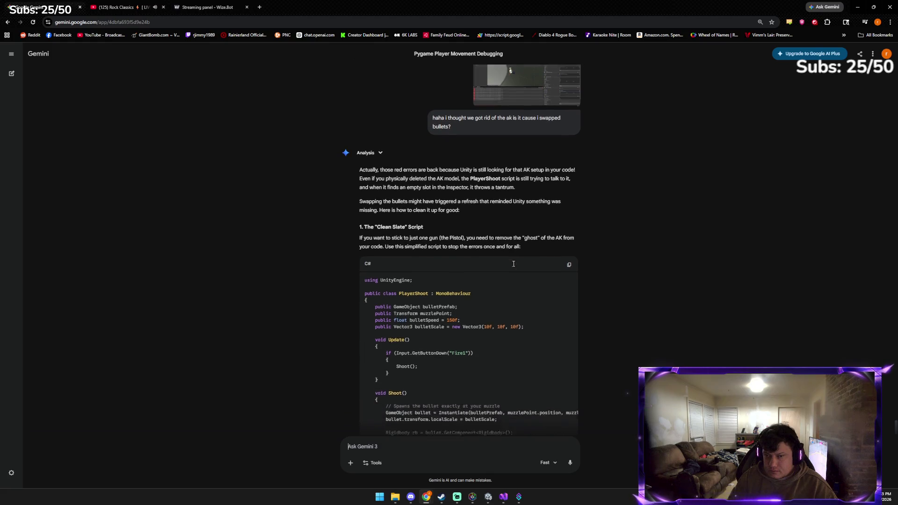
left_click(572, 253)
scroll(478, 282, "down", 5)
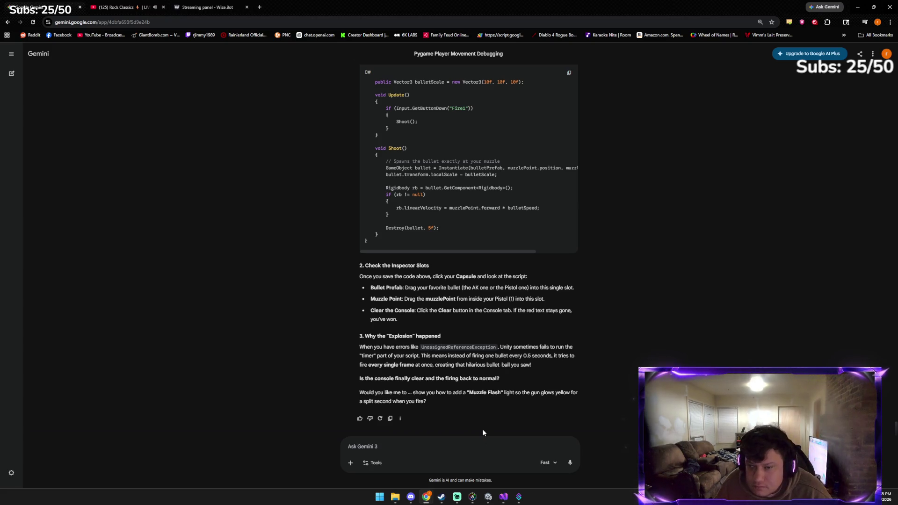
left_click(486, 497)
double_click(465, 433)
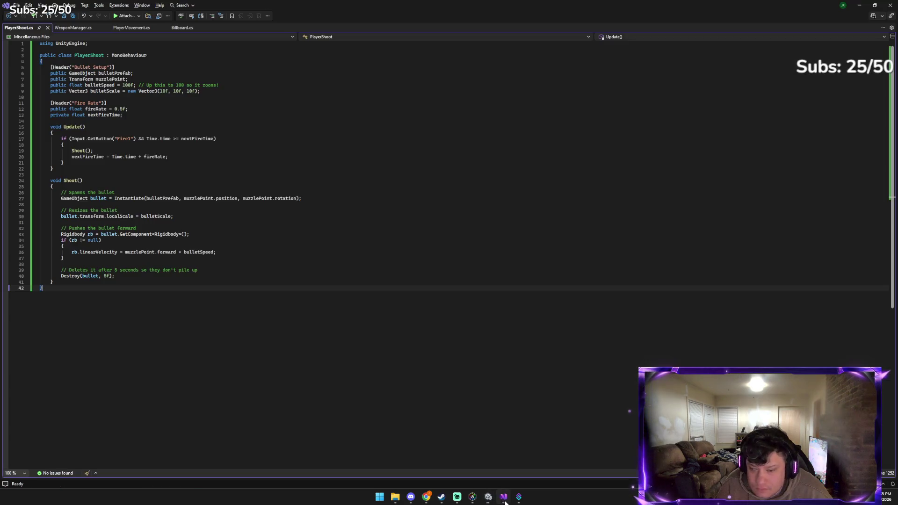
key("ctrl+a")
key("ctrl+v")
key("ctrl+s")
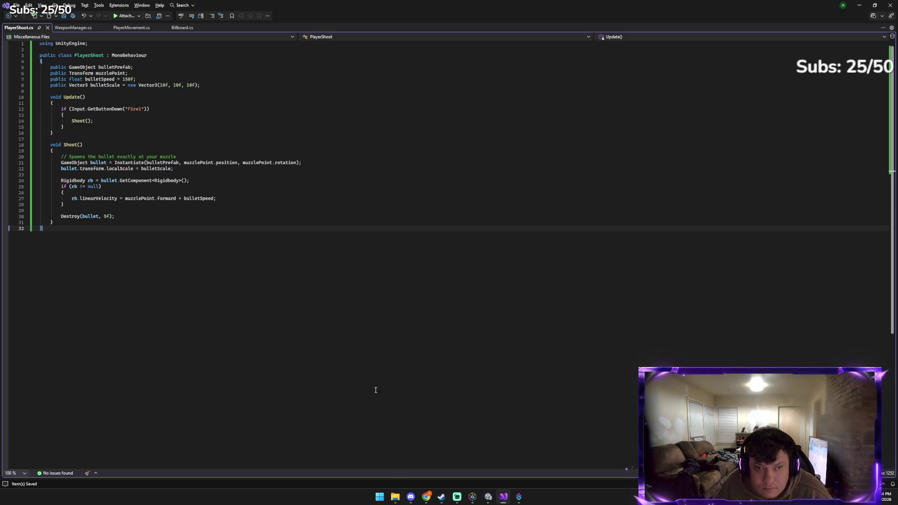
left_click(489, 497)
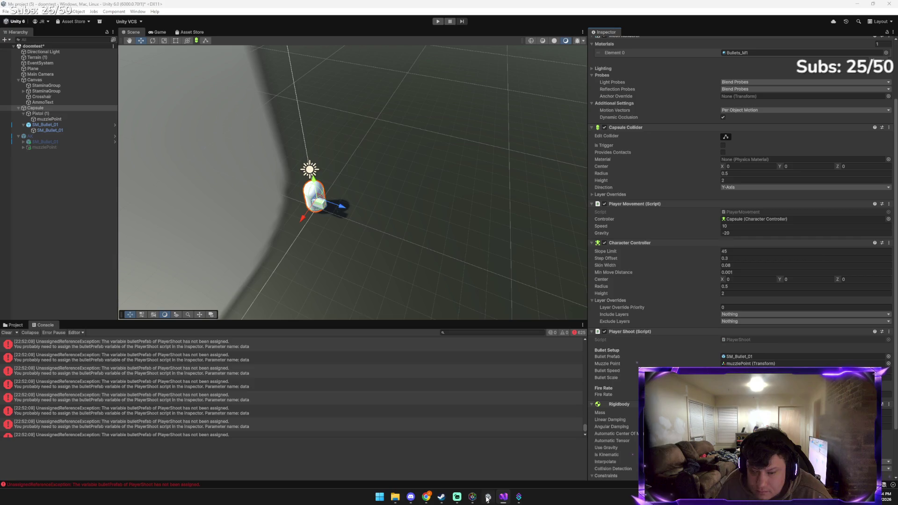
Open the Prefabs folder, fire the pistol repeatedly in play mode, then stop and select SM_Bullet_01
mouse_move(473, 497)
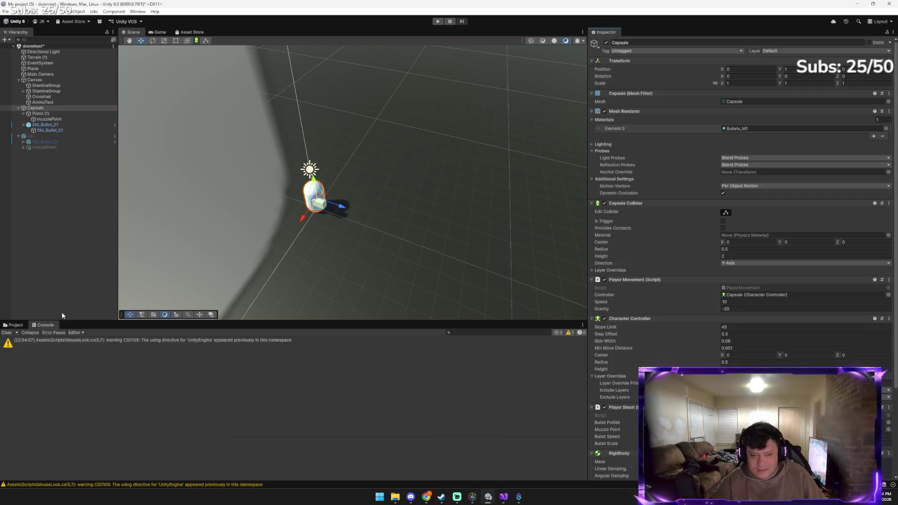
left_click(14, 326)
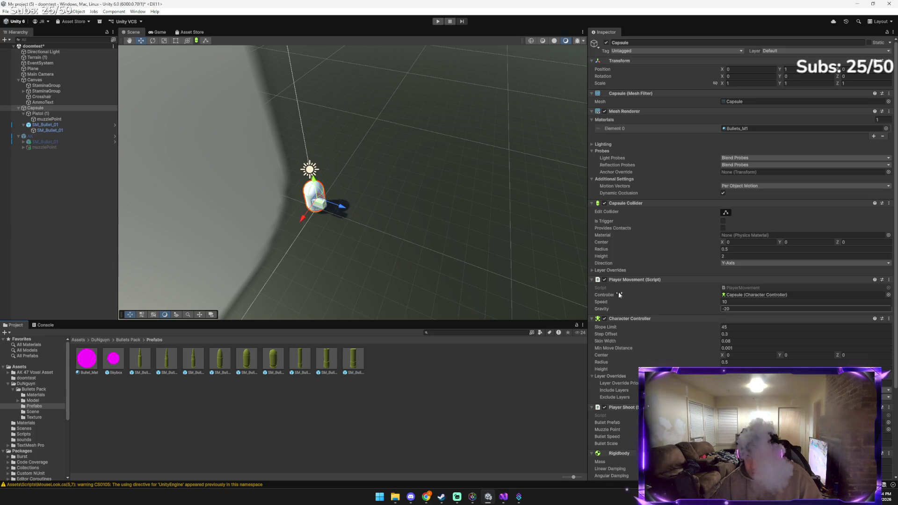
left_click(437, 22)
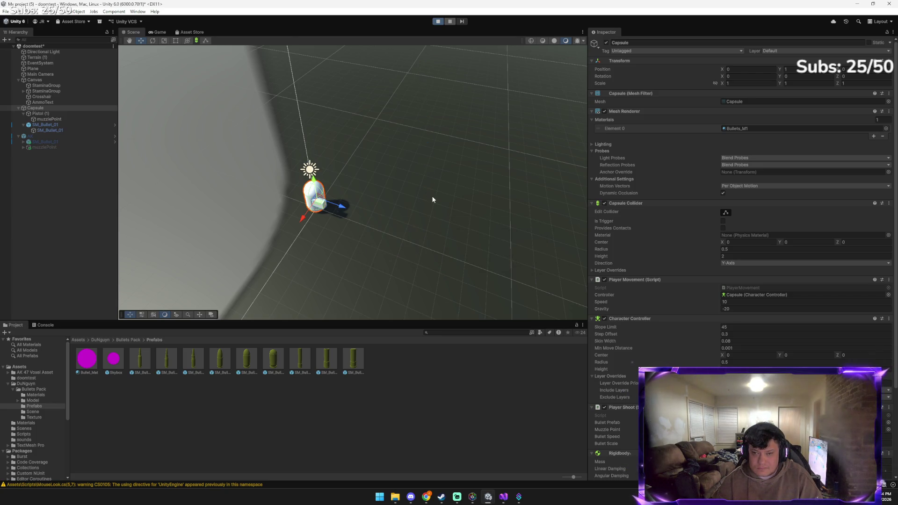
left_click(413, 195)
left_click(410, 192)
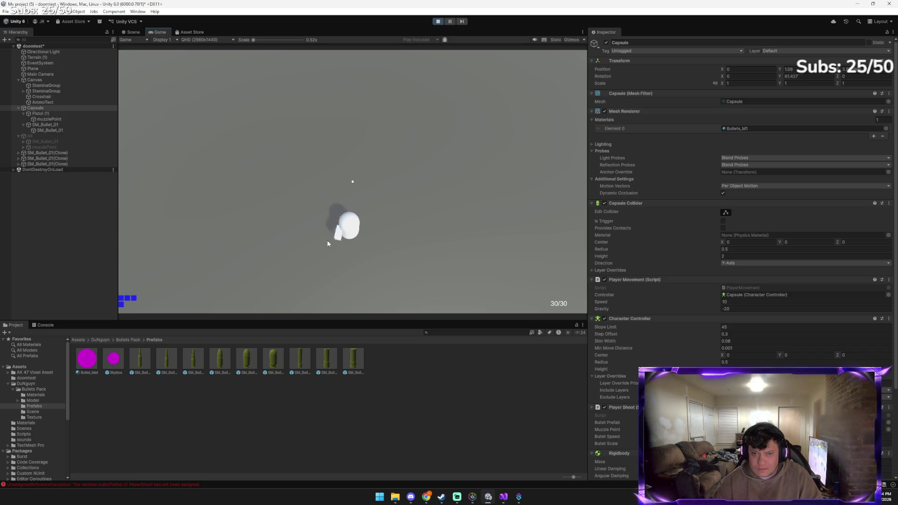
left_click(52, 326)
left_click(369, 228)
left_click(368, 229)
left_click(366, 230)
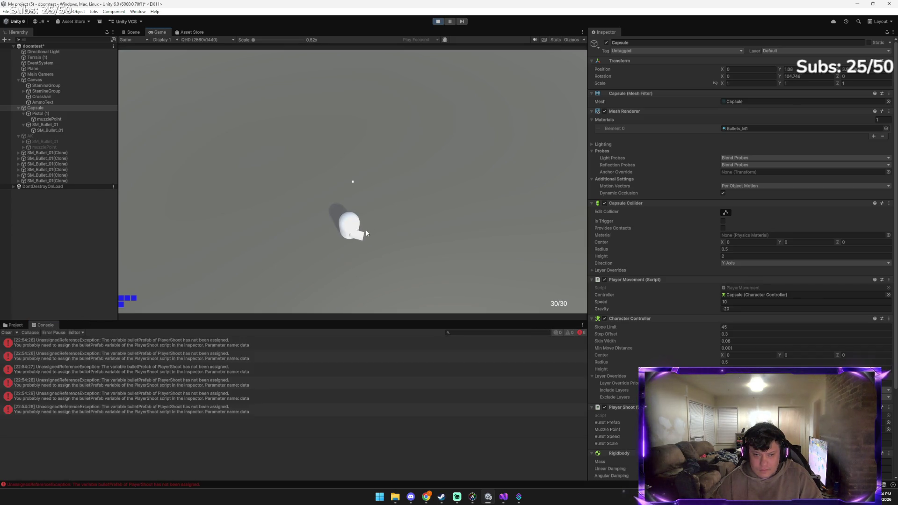
left_click(366, 229)
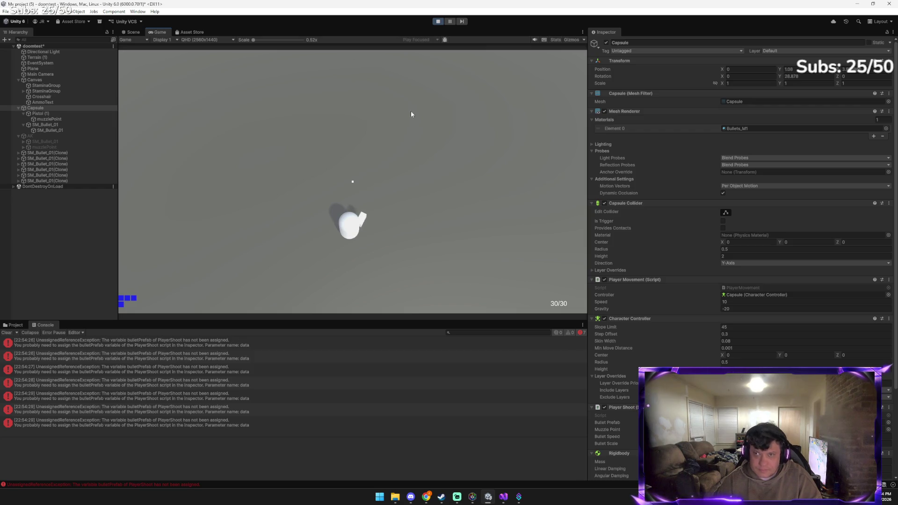
left_click(436, 23)
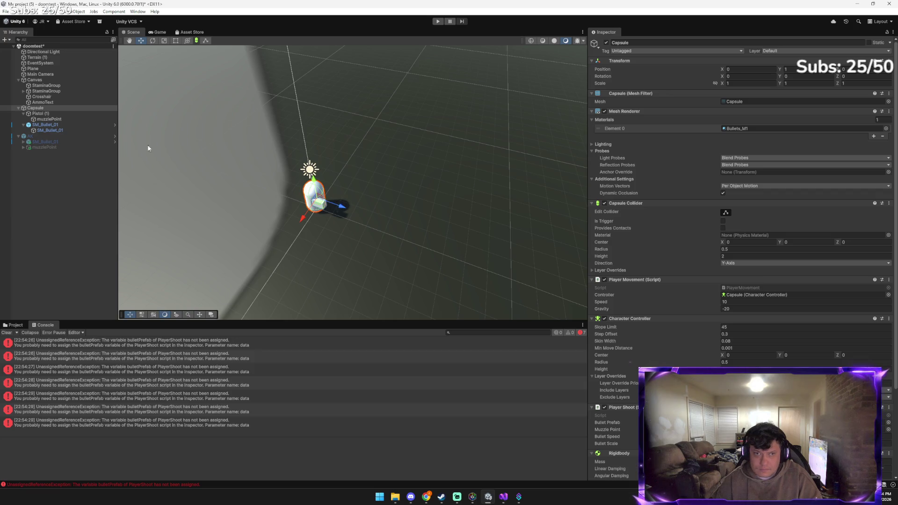
left_click(63, 125)
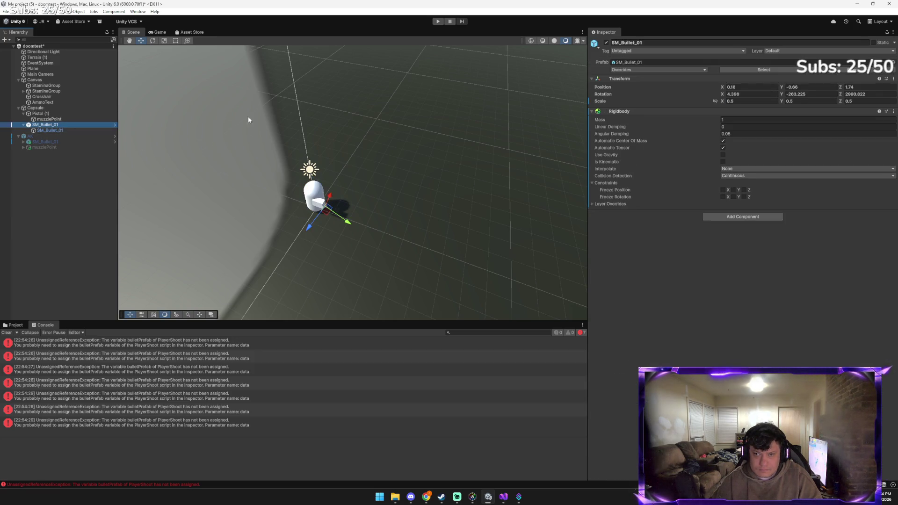
Tilt SM_Bullet_01 around its X axis with the Rotate tool until it sits nearly flat
left_click(152, 41)
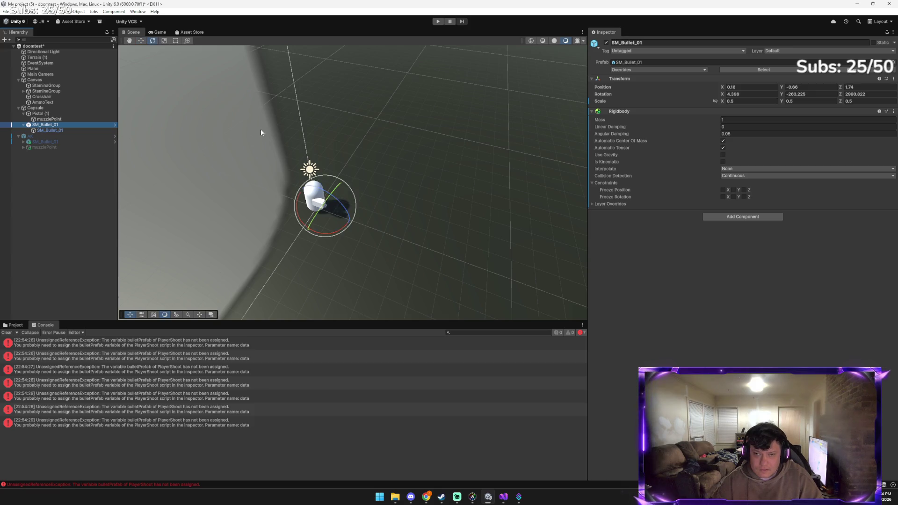
mouse_move(326, 235)
left_mouse_down()
mouse_move(389, 204)
mouse_move(350, 108)
left_mouse_up()
key("w")
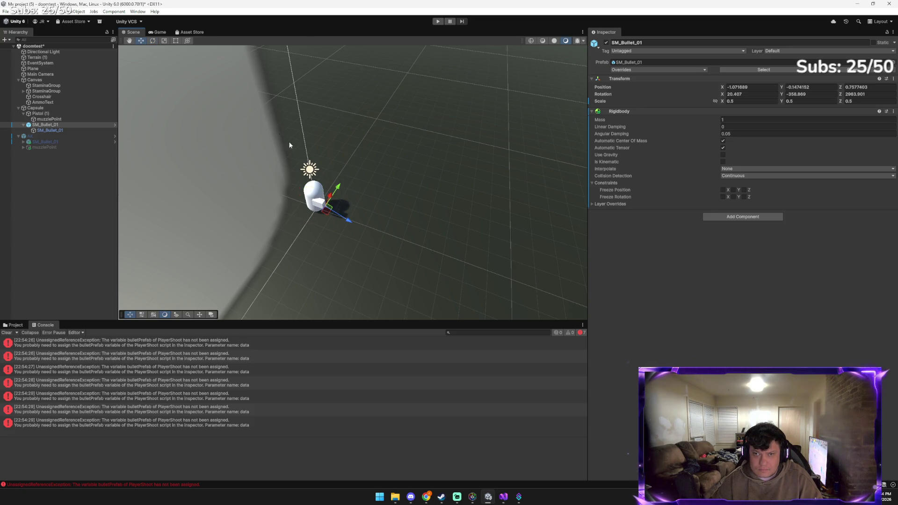
key("e")
mouse_move(338, 214)
left_mouse_down()
mouse_move(327, 184)
mouse_move(336, 213)
left_mouse_up()
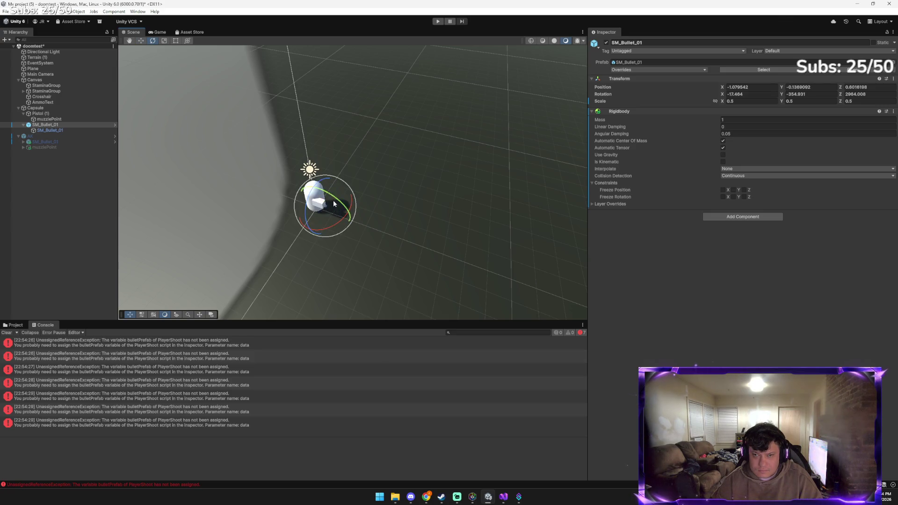
left_click_drag(335, 199, 328, 194)
Move the bullet up beside the gun to position X -0.72, Y 0.49, Z 0.96
key("w")
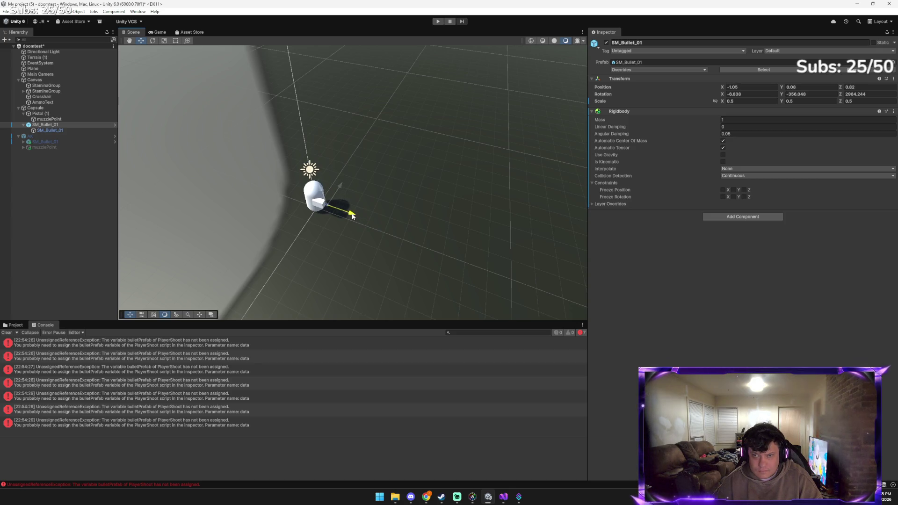
left_click_drag(336, 194, 321, 189)
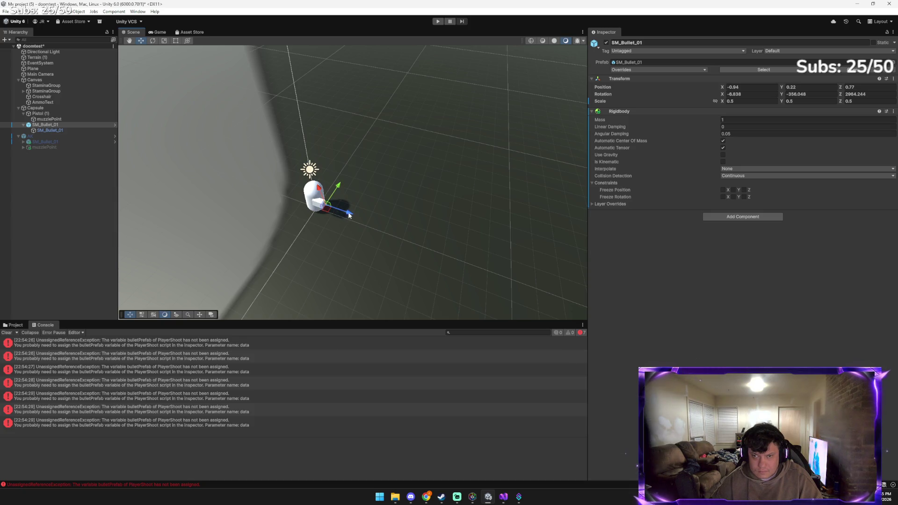
left_click_drag(323, 190, 337, 192)
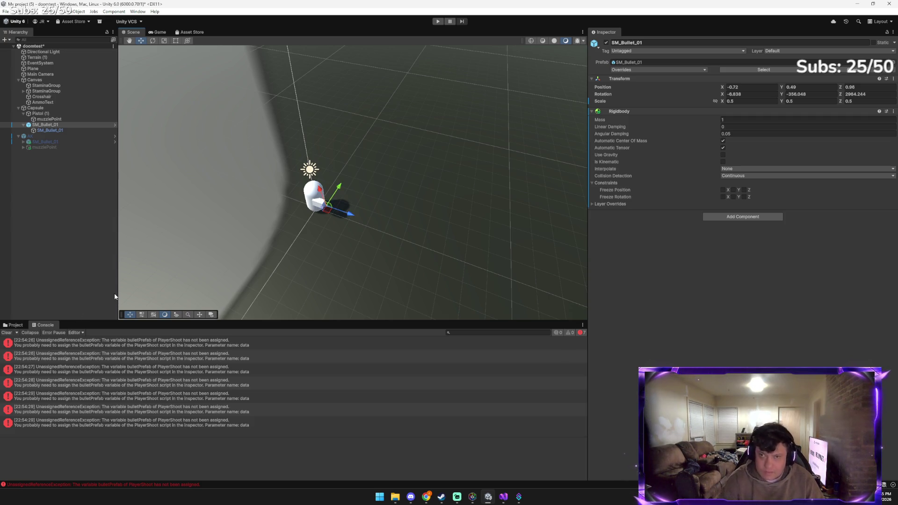
key("alt+Tab")
key("alt+Tab")
key("Tab")
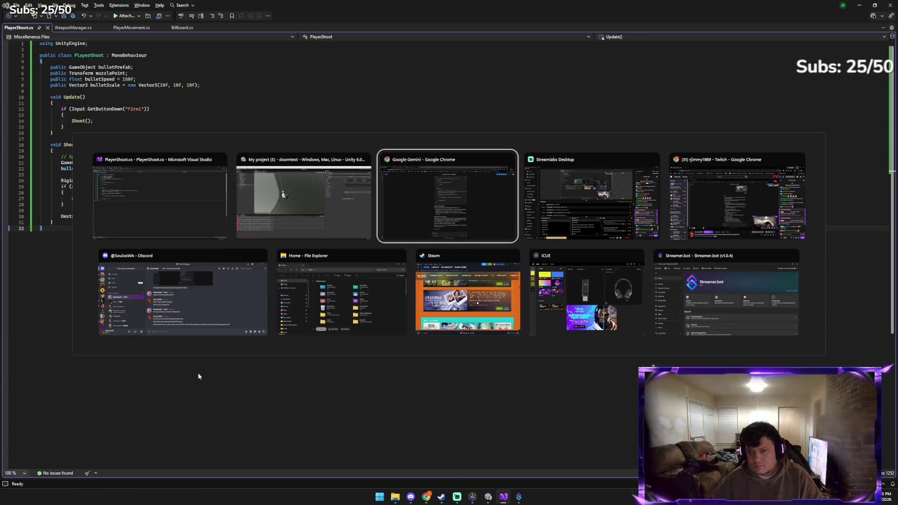
Send Gemini the pasted screenshot asking what bullet scale suits top-down, noting it's still doing it
key("ctrl+v")
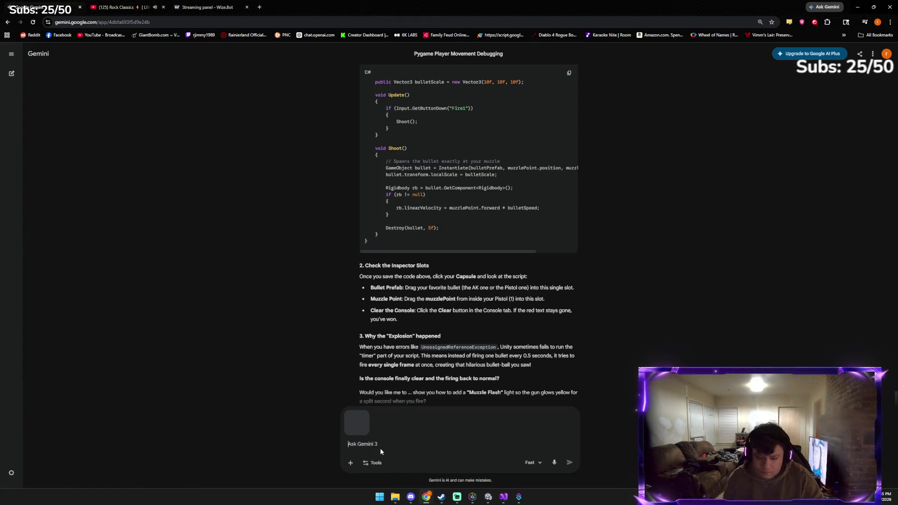
type("what scale for the bullet i")
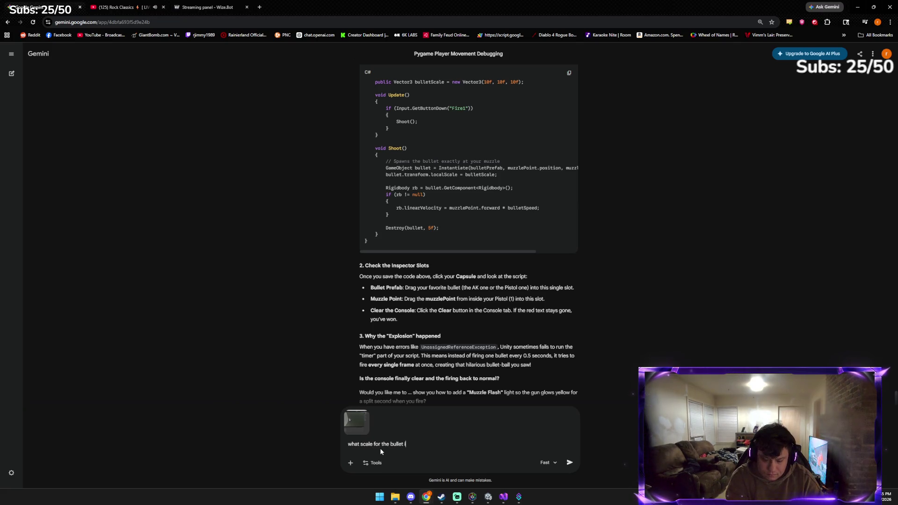
type("p ")
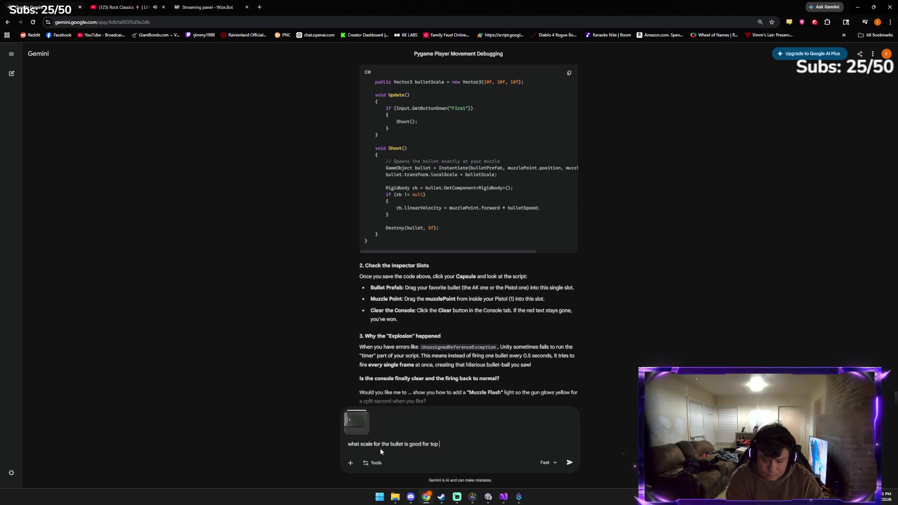
type("downts still dow")
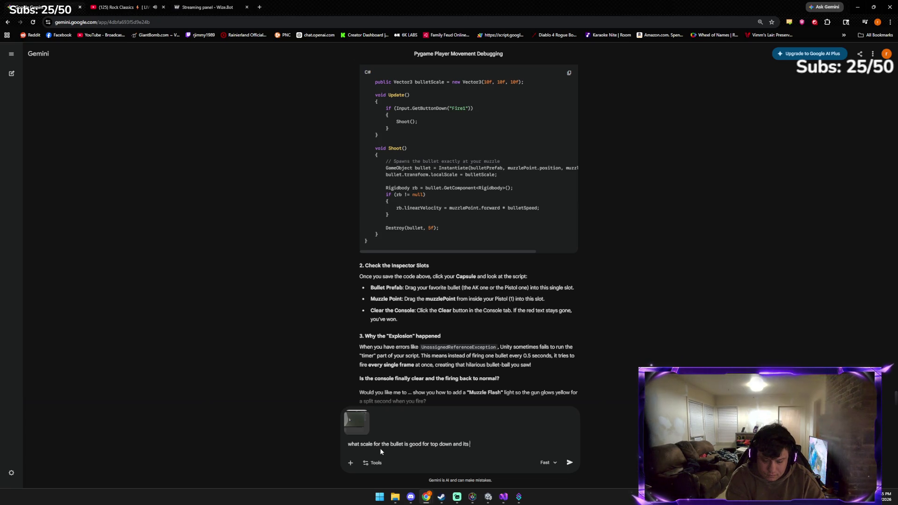
key("BackSpace")
type("ing it")
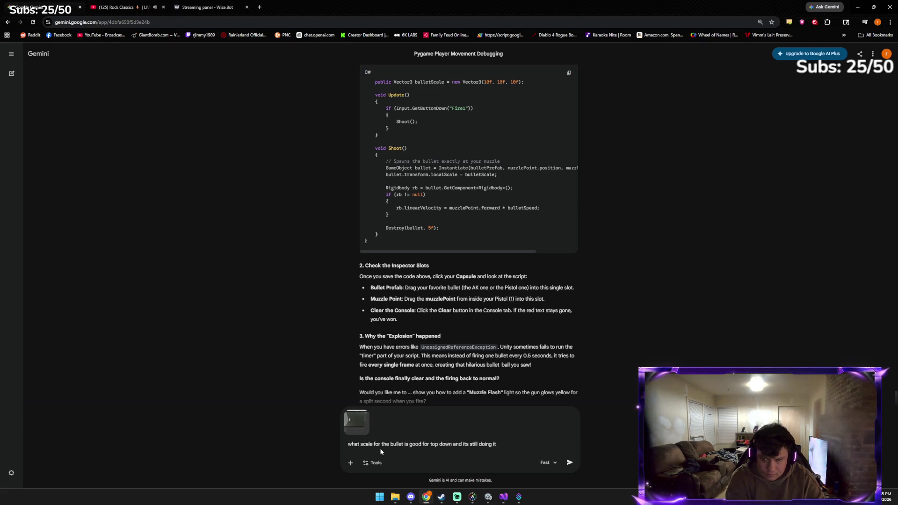
key("Return")
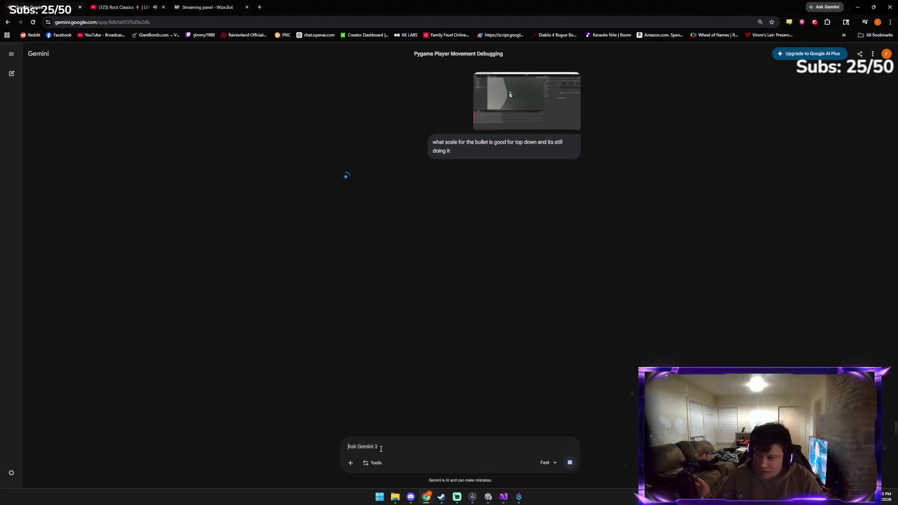
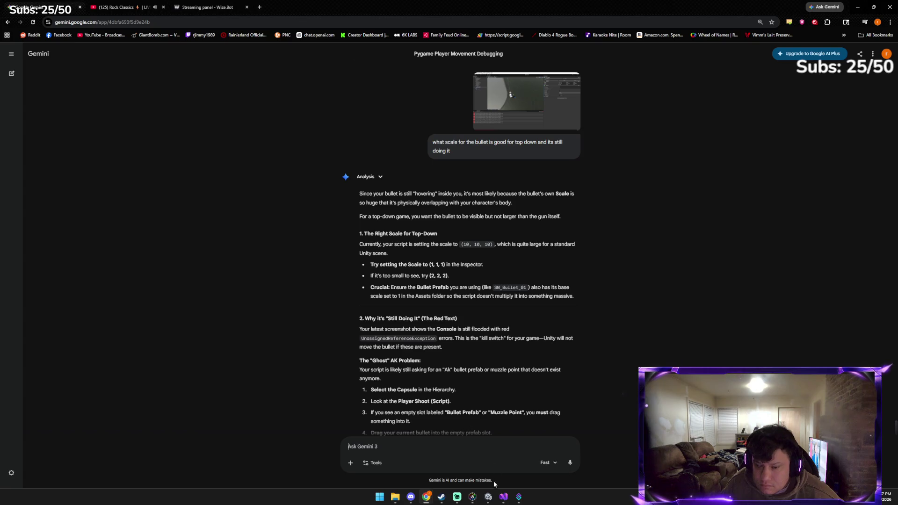
Switch from Chrome back to the Unity editor, where SM_Bullet_01 sits at scale 0.5
left_click(488, 497)
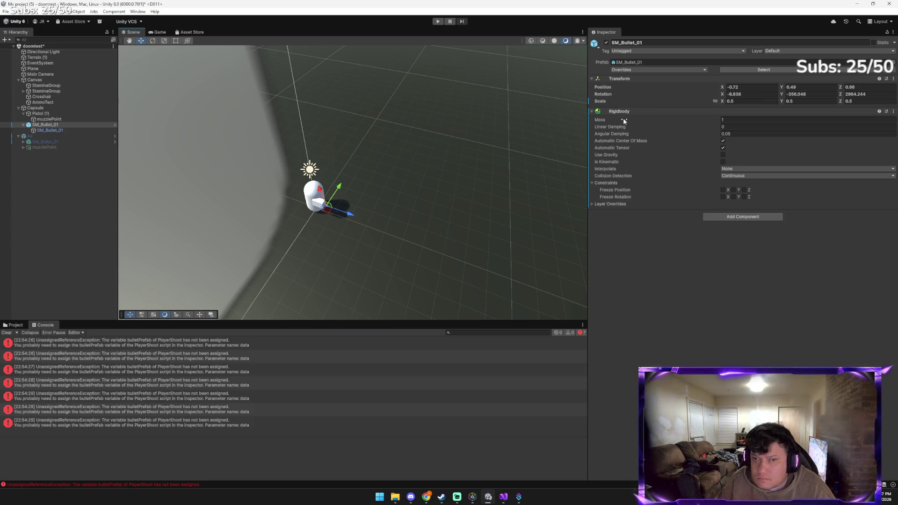
Set SM_Bullet_01's X, Y and Z scale to 1, nudge it vertically, then return to Gemini
left_click(752, 101)
type("1")
key("Tab")
type("1")
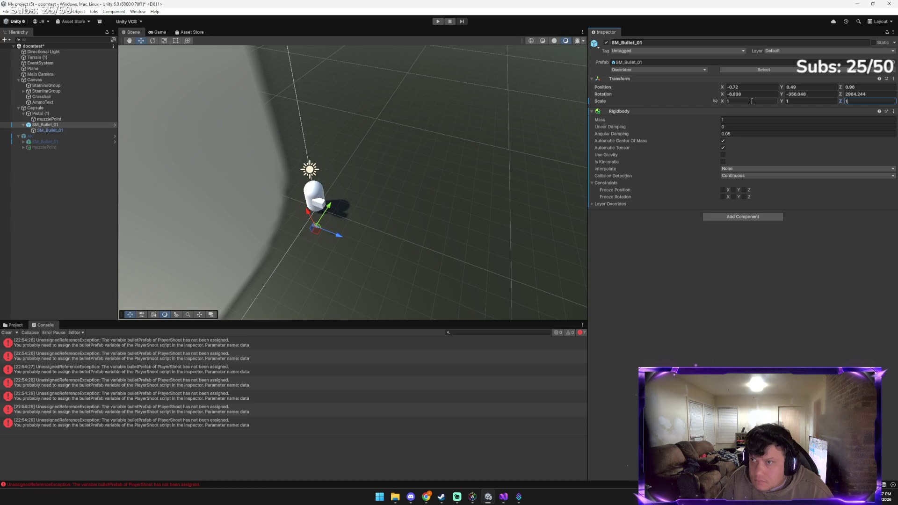
left_click(328, 208)
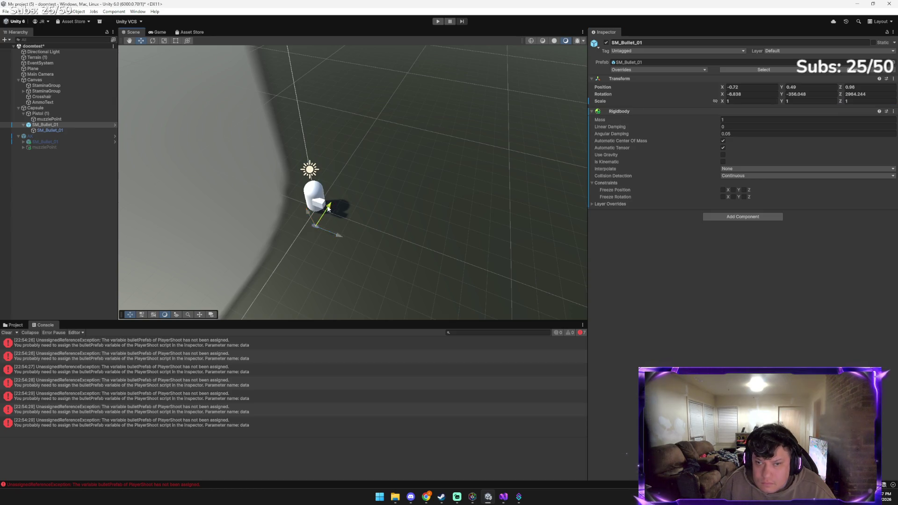
left_click_drag(348, 194, 323, 187)
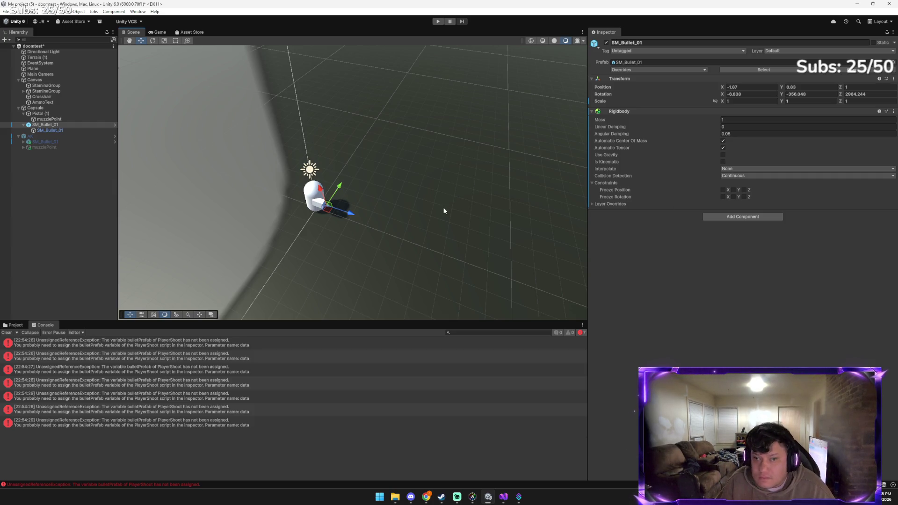
key("alt+Tab")
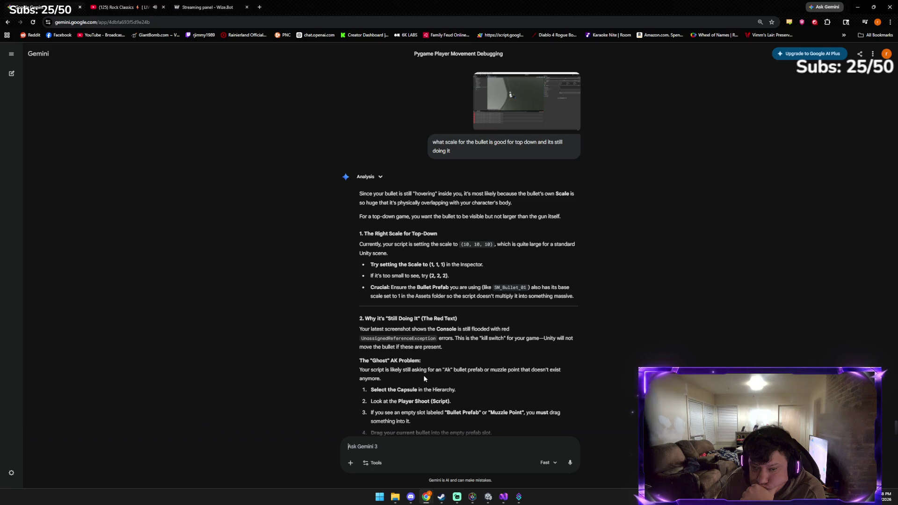
Read Gemini's muzzle-point advice, then select the Capsule player object in Unity
scroll(428, 356, "down", 1)
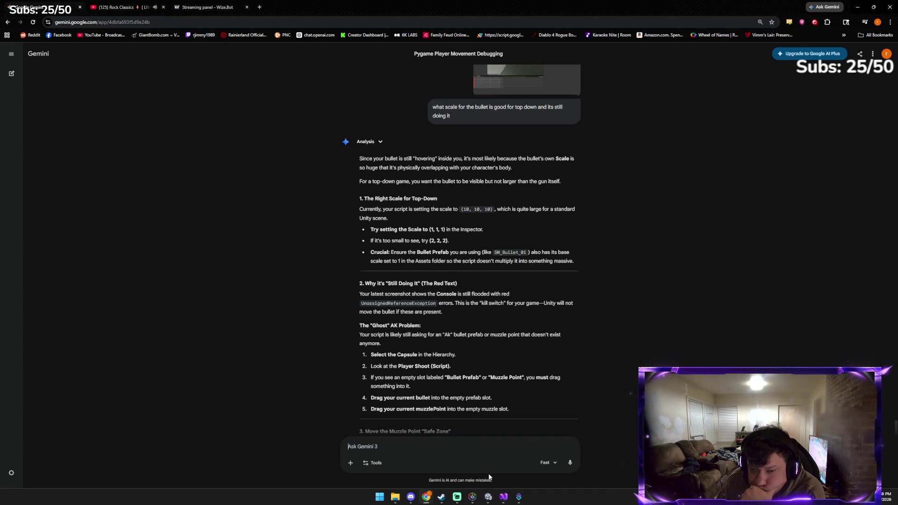
left_click(488, 497)
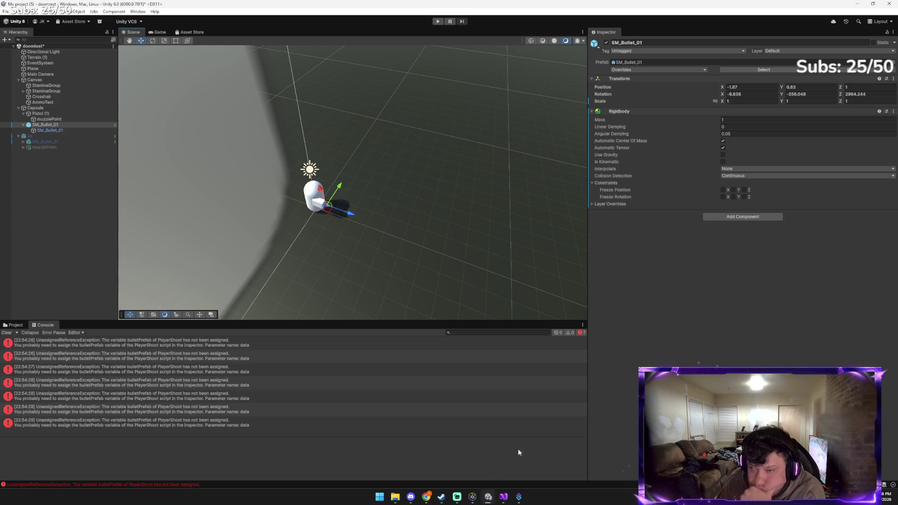
left_click(78, 108)
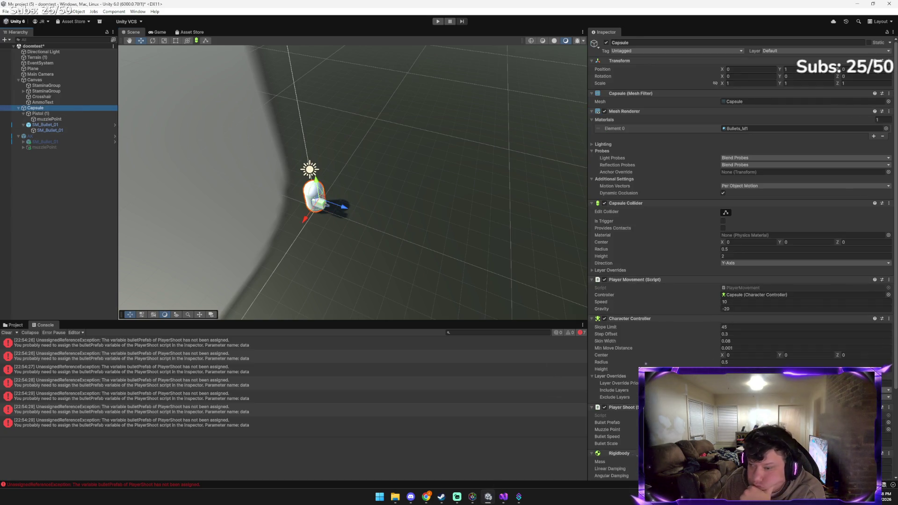
scroll(609, 277, "down", 1)
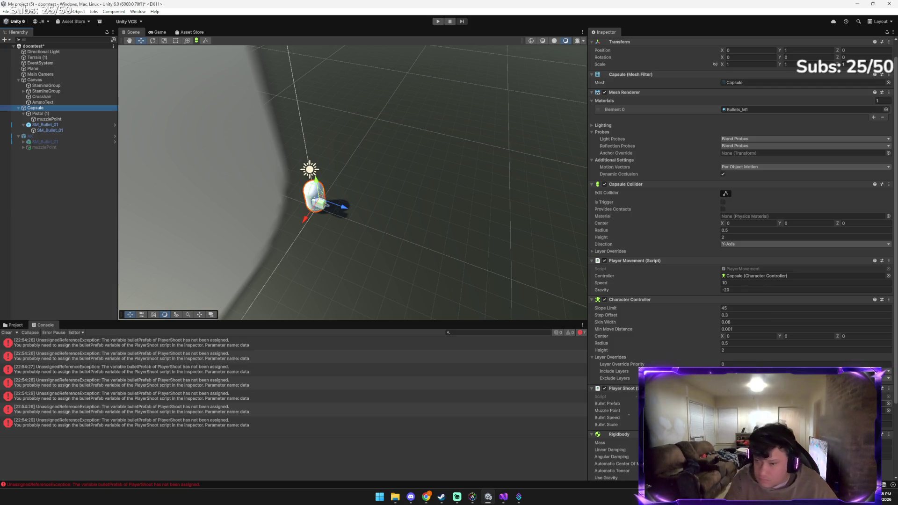
Read more of Gemini's reply, then drag the Capsule forward to Z position 0.61
key("alt+Tab")
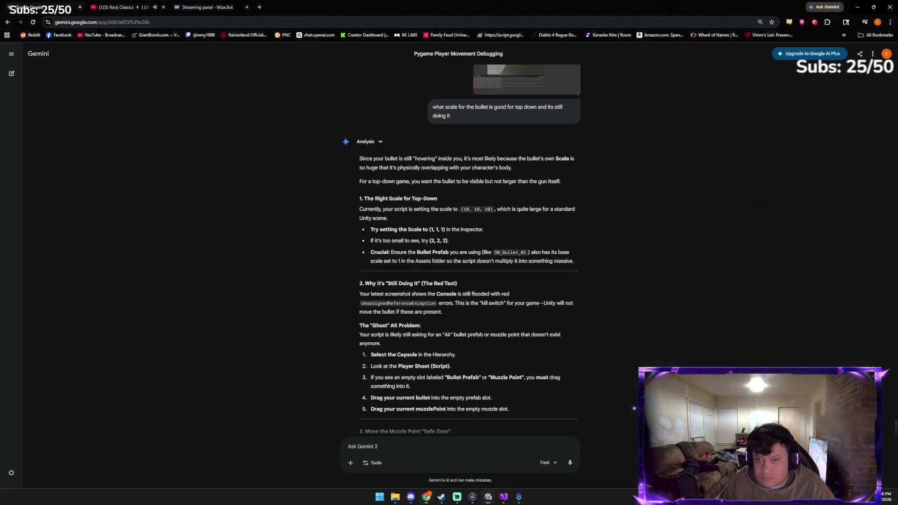
scroll(470, 416, "down", 2)
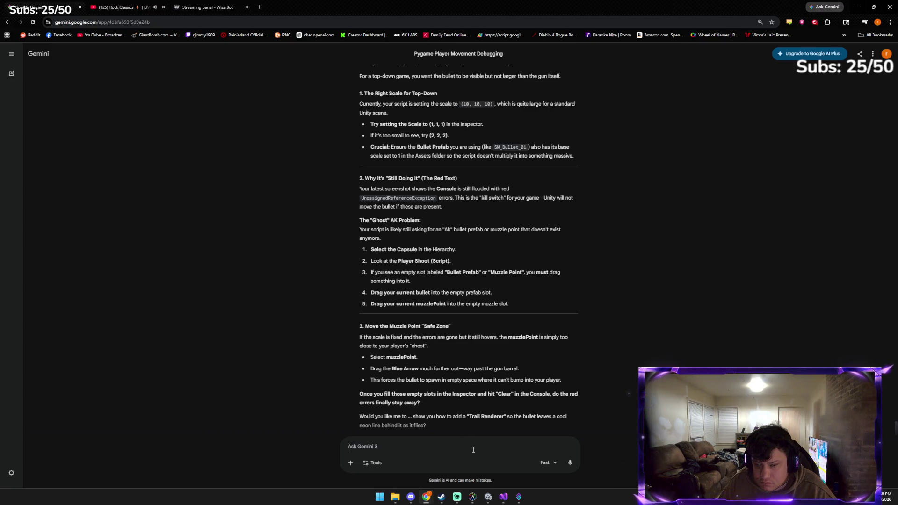
mouse_move(490, 495)
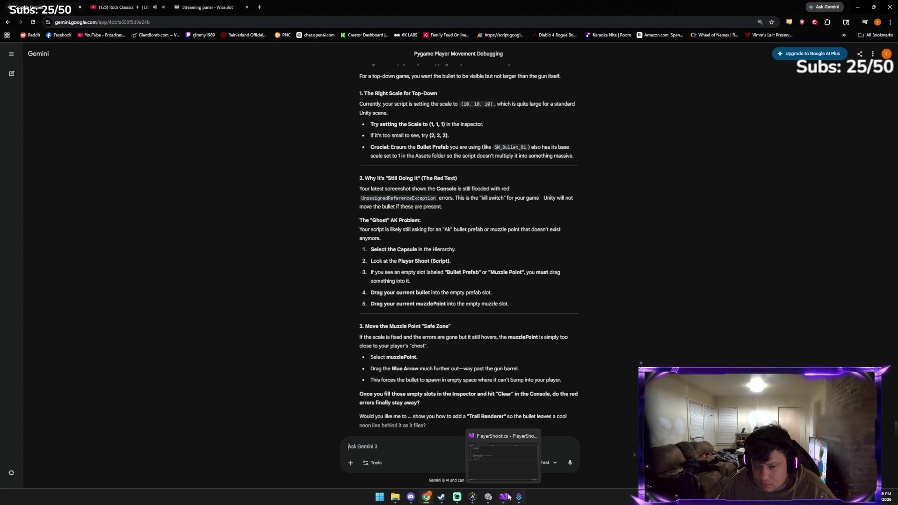
left_click(488, 497)
mouse_move(346, 207)
left_mouse_down()
mouse_move(383, 228)
mouse_move(356, 211)
left_mouse_up()
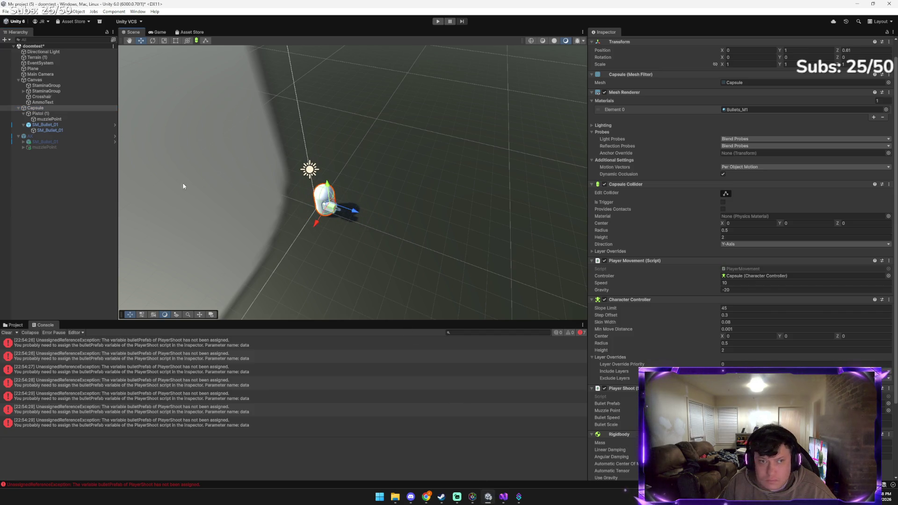
Delete the nested child SM_Bullet_01, nudge the parent, then undo the deletion
left_click(61, 125)
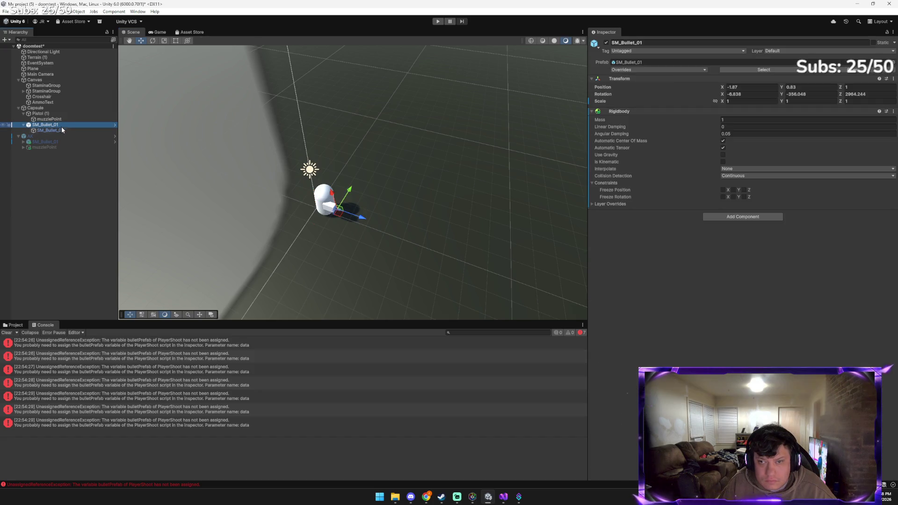
left_click(63, 131)
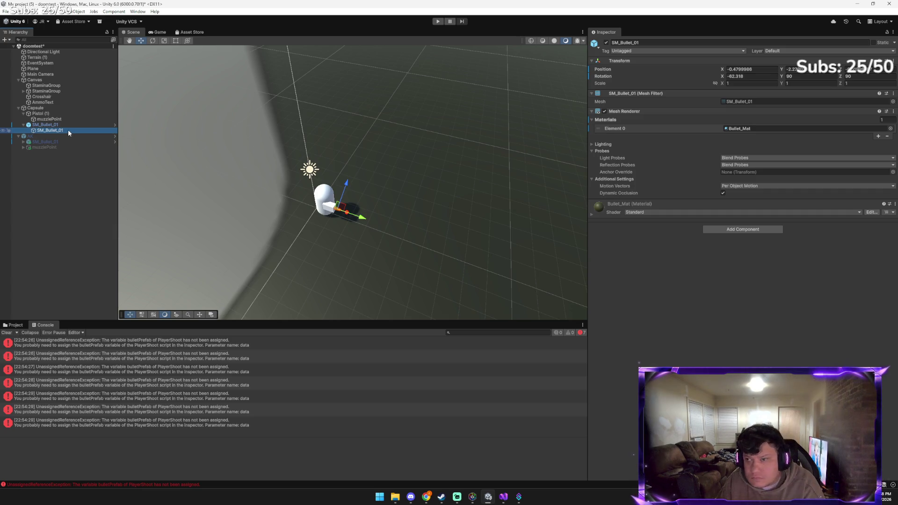
key("Delete")
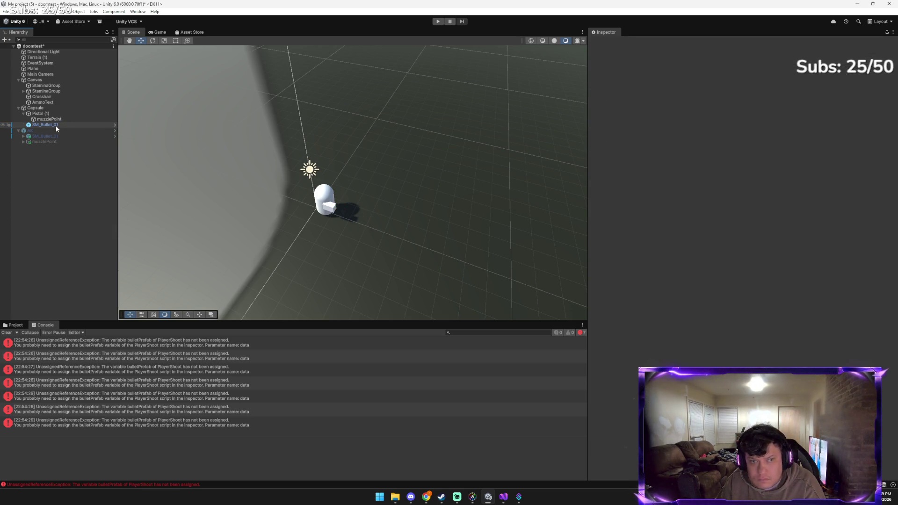
left_click(55, 125)
left_click_drag(366, 155, 365, 158)
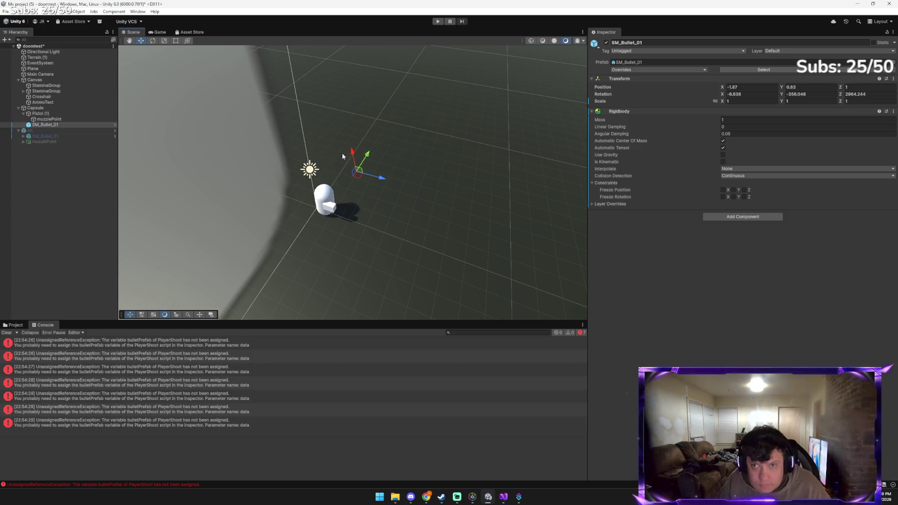
key("ctrl+z")
key("ctrl+z")
key("ctrl+z")
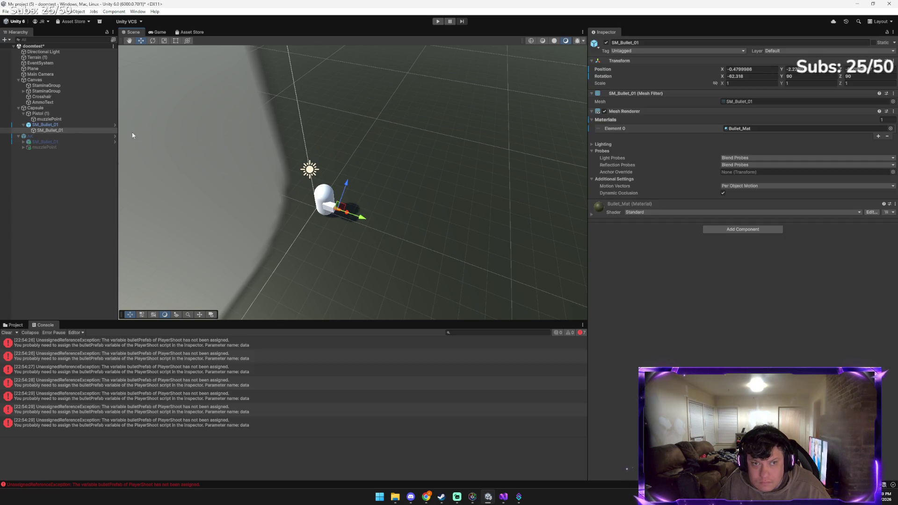
Collapse and re-expand SM_Bullet_01, delete it with its child, then undo
left_click(75, 124)
left_click(23, 124)
left_click(23, 125)
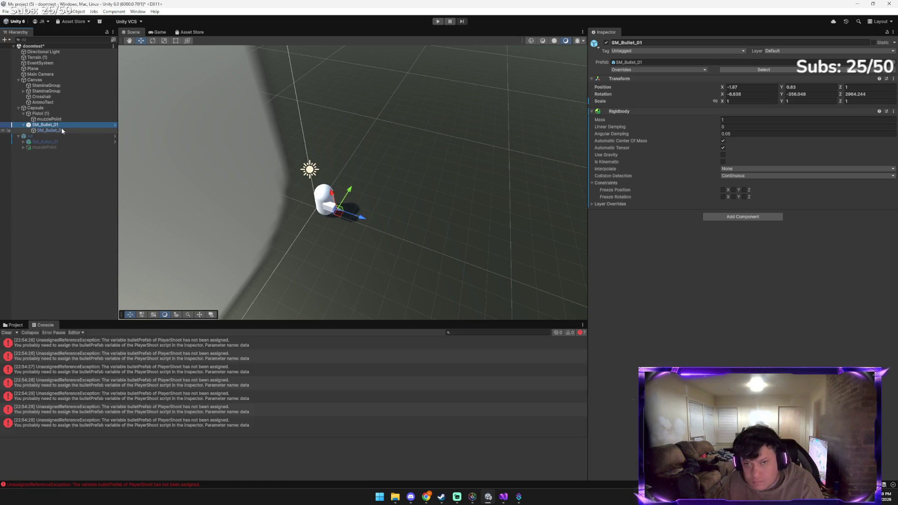
key("Delete")
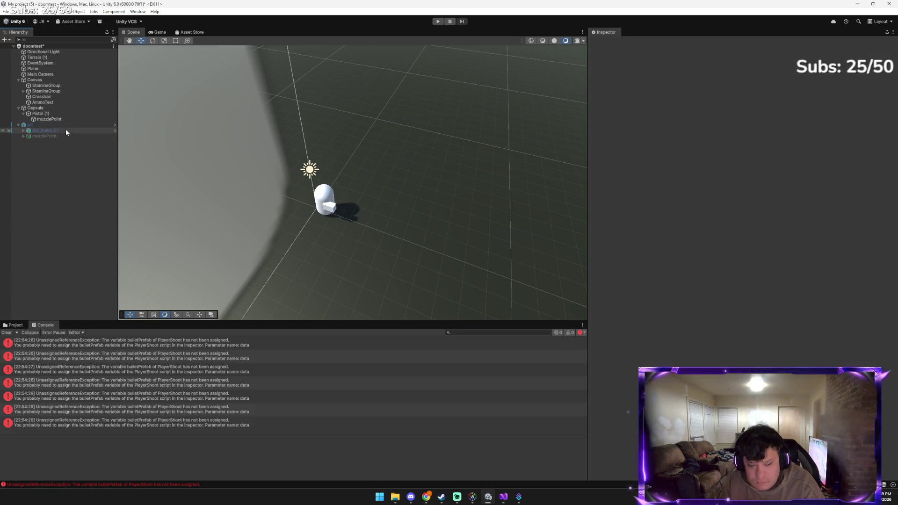
key("ctrl+z")
Copy SM_Bullet_01 under the Capsule, delete its nested child, and apply Paste Special
right_click(64, 125)
left_click(80, 131)
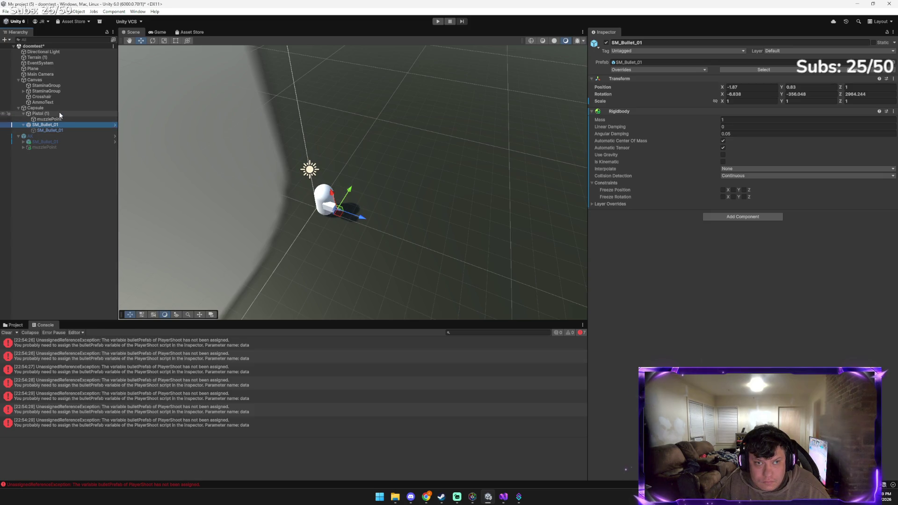
right_click(59, 108)
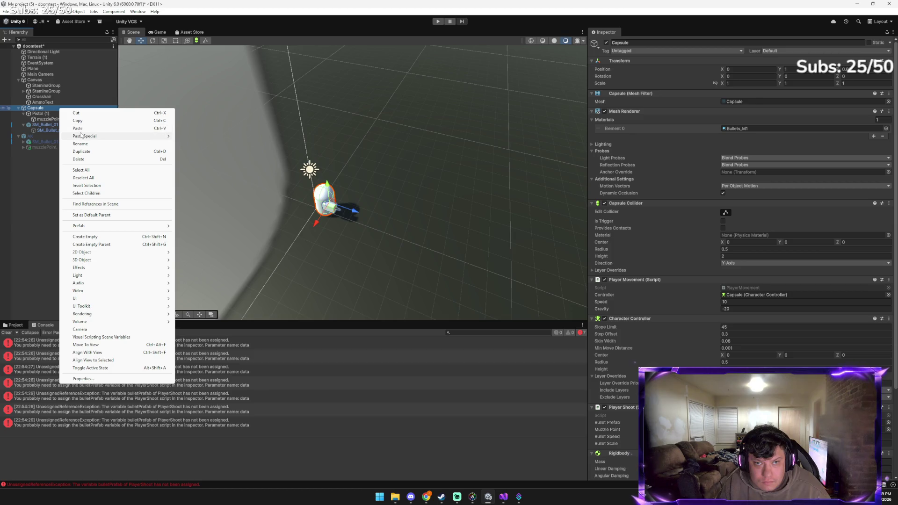
mouse_move(82, 136)
left_click(187, 136)
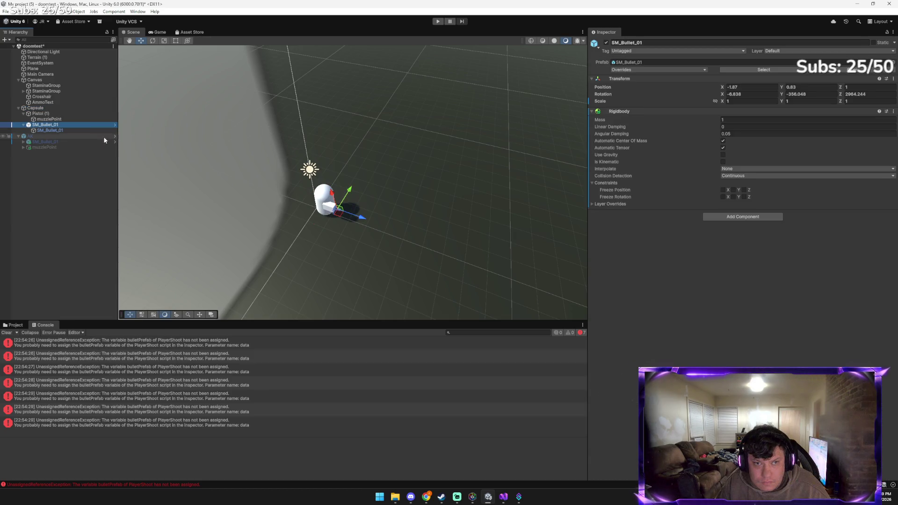
left_click(65, 129)
key("Delete")
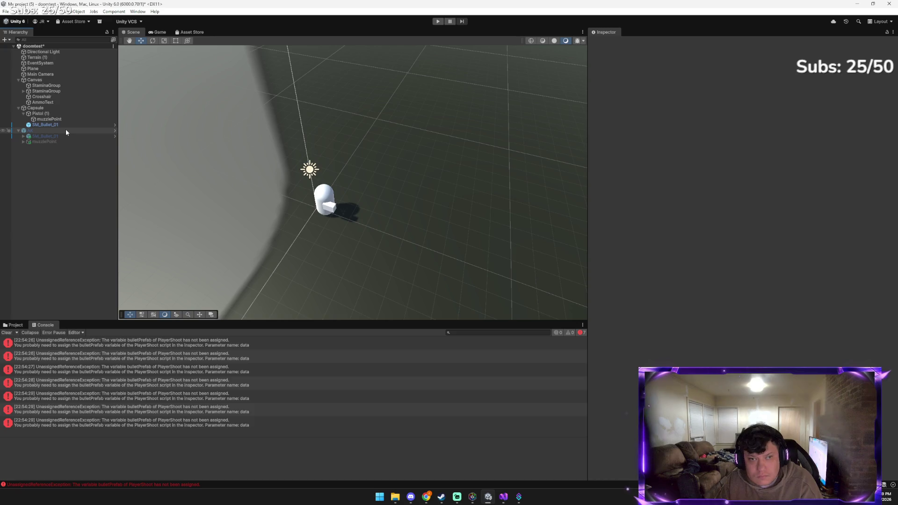
left_click(55, 125)
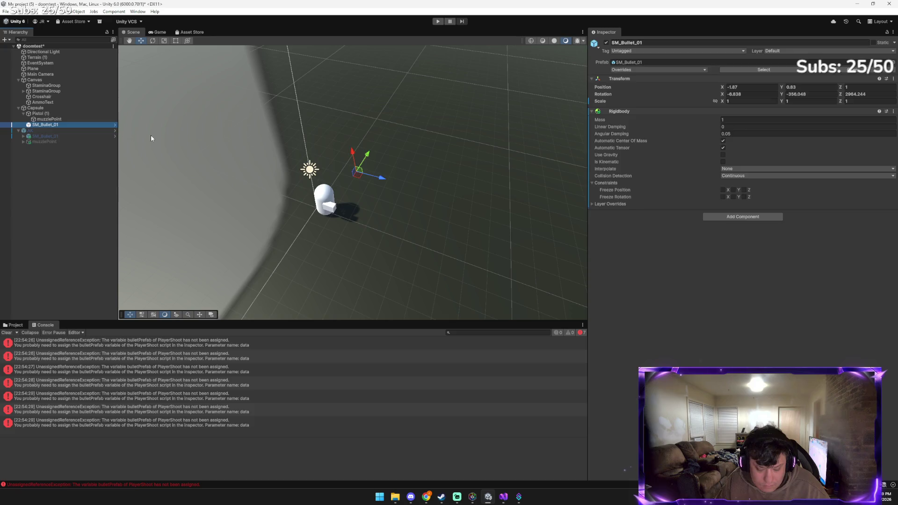
key("ctrl+shift+v")
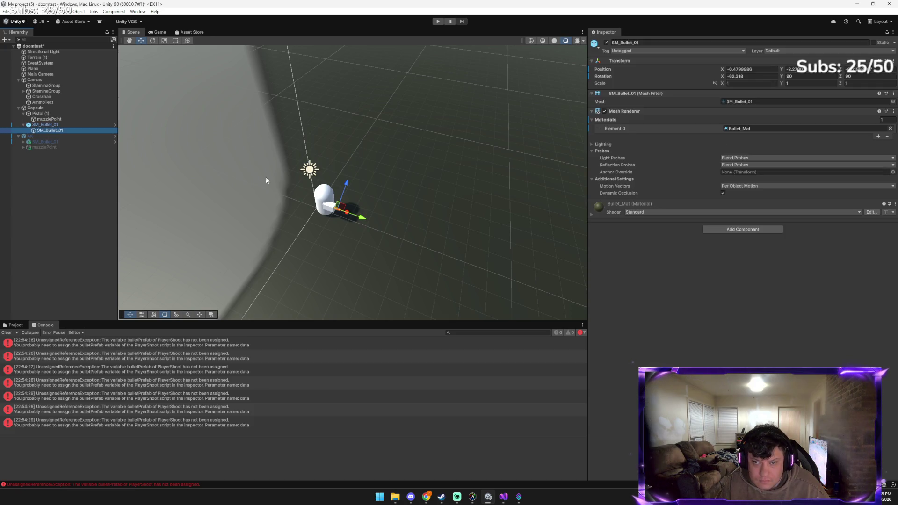
Select the SM_Bullet_01 bullet and drag it in front of the capsule to (-1.61, 1.28, 4.7)
left_click(356, 215)
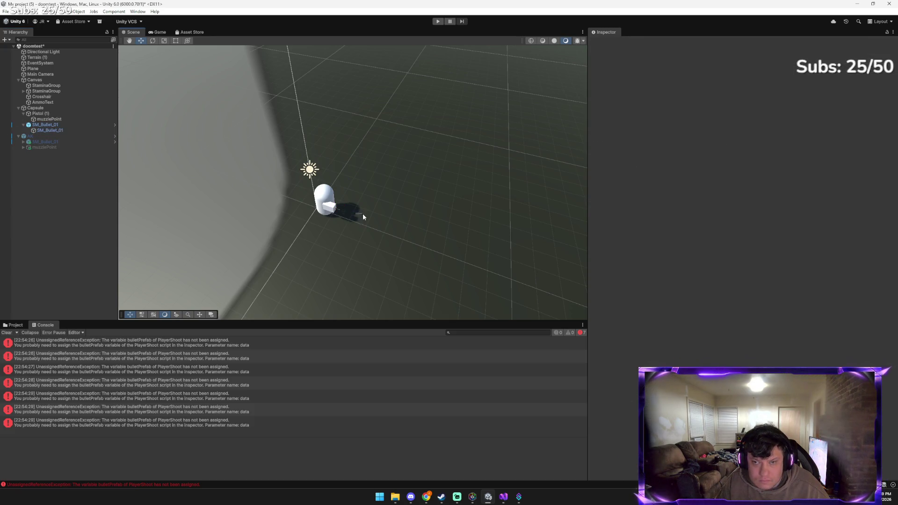
left_click(338, 207)
left_click(338, 208)
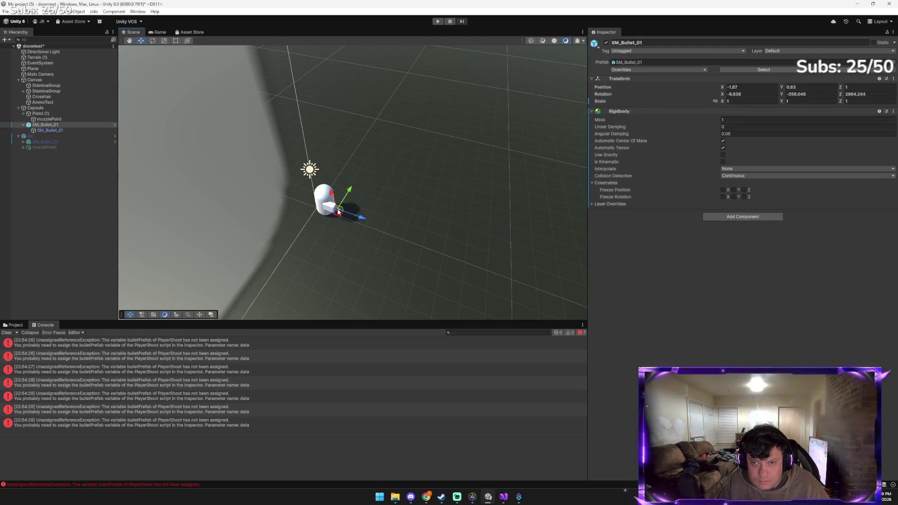
left_click(339, 209)
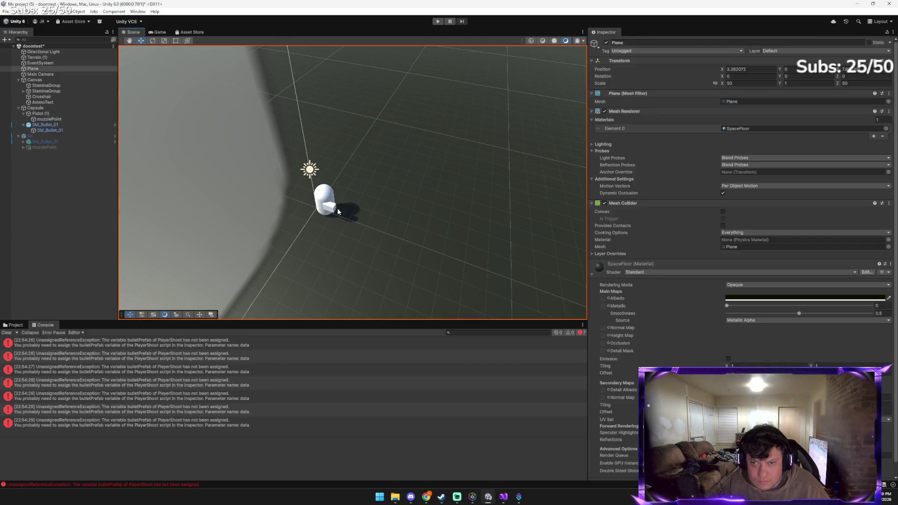
left_click(339, 211)
mouse_move(353, 214)
left_mouse_down()
mouse_move(445, 250)
mouse_move(429, 250)
left_mouse_up()
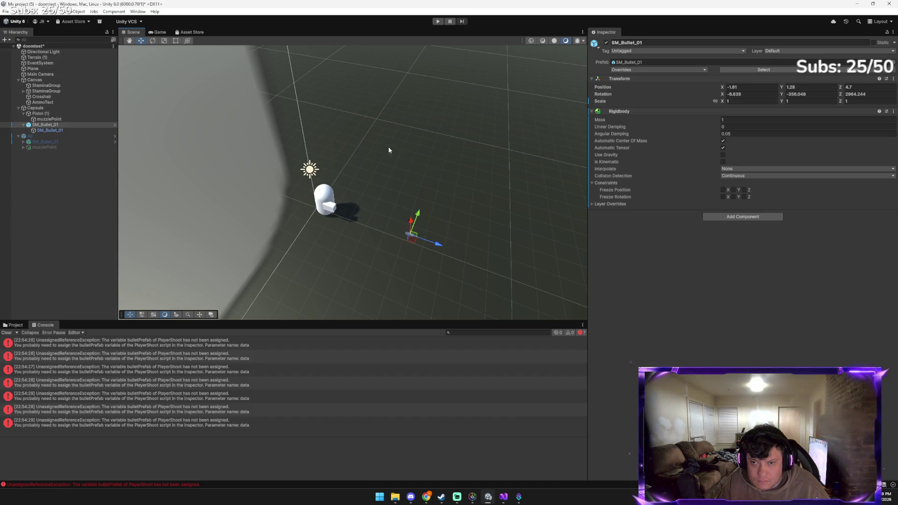
Play-test firing several shots, then drag SM_Bullet_01 beside the capsule to (-1.87, 0.82, 0.92)
left_click(438, 21)
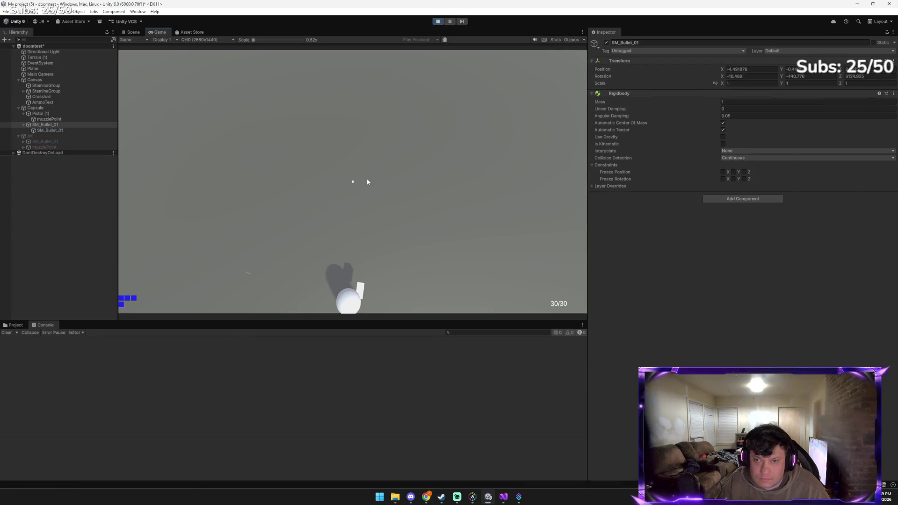
left_click(367, 180)
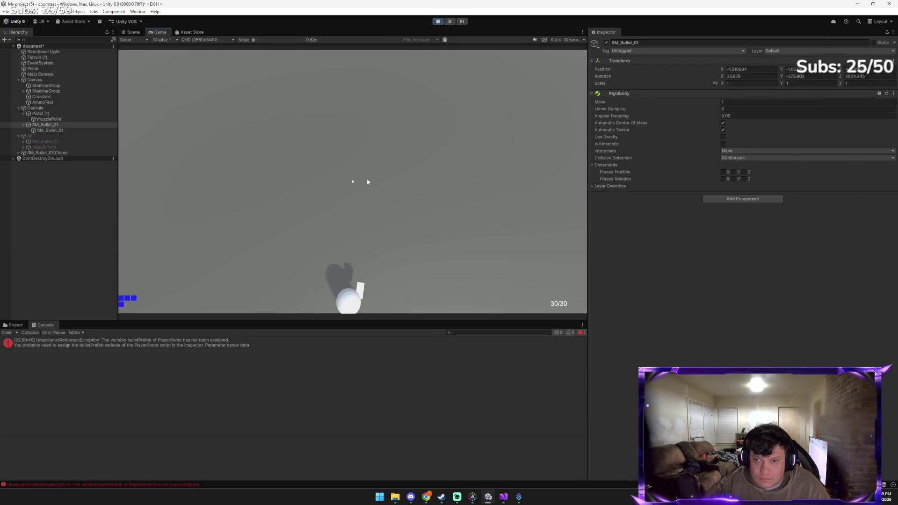
left_click(367, 180)
key("w")
left_click(366, 180)
left_click(368, 182)
left_click(367, 182)
left_click(367, 182)
left_click(345, 177)
left_click(320, 168)
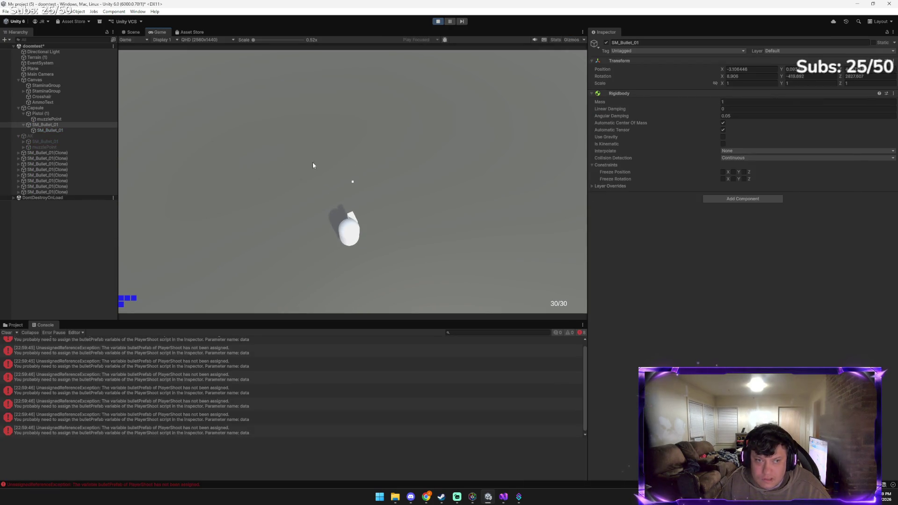
left_click(438, 21)
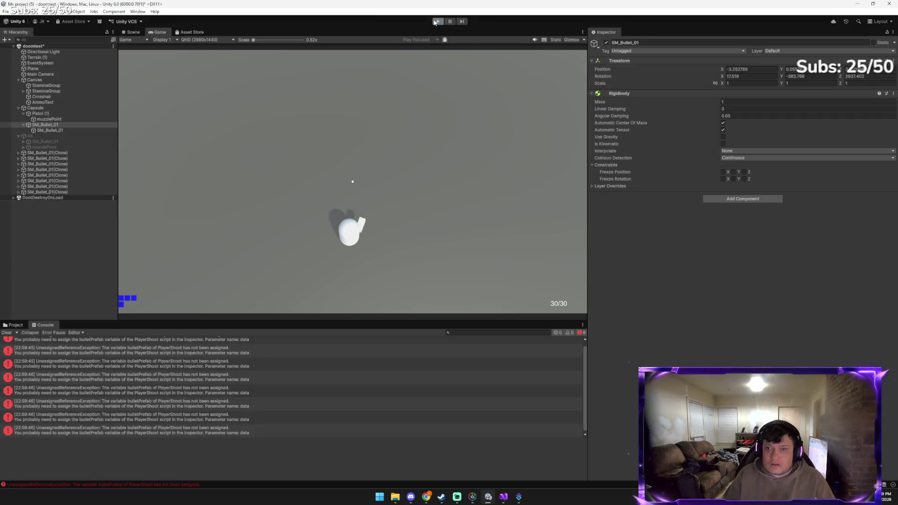
mouse_move(418, 221)
left_mouse_down()
mouse_move(395, 234)
mouse_move(290, 204)
mouse_move(354, 216)
left_mouse_up()
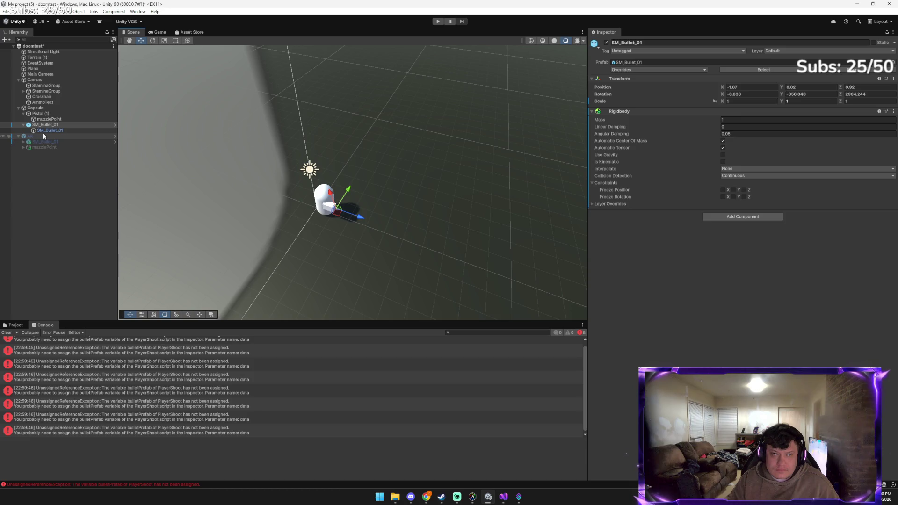
Select the Capsule, show the Bullets Pack folder, and scroll the Inspector to Player Shoot (Script)
left_click(41, 108)
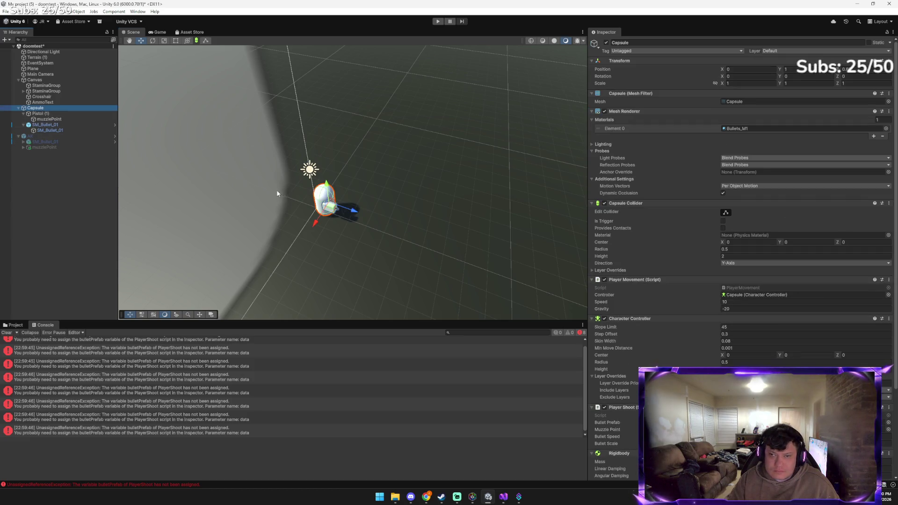
left_click(15, 324)
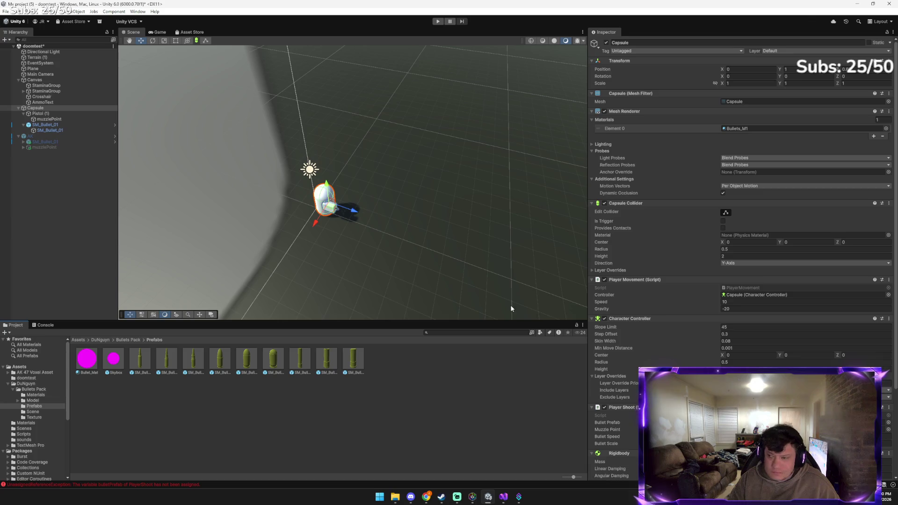
scroll(787, 340, "down", 3)
scroll(788, 341, "down", 2)
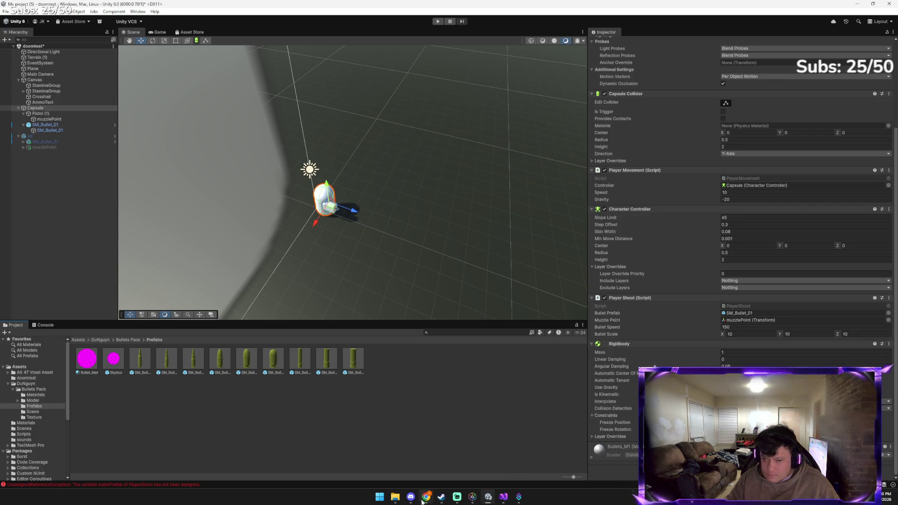
Tell Gemini 'it didnt work stil the error way out'
mouse_move(427, 497)
left_click(414, 455)
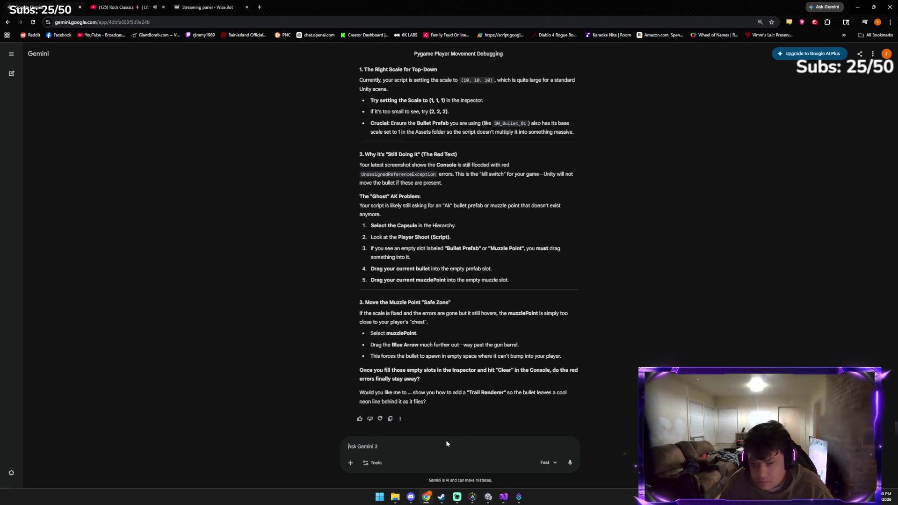
type("it d")
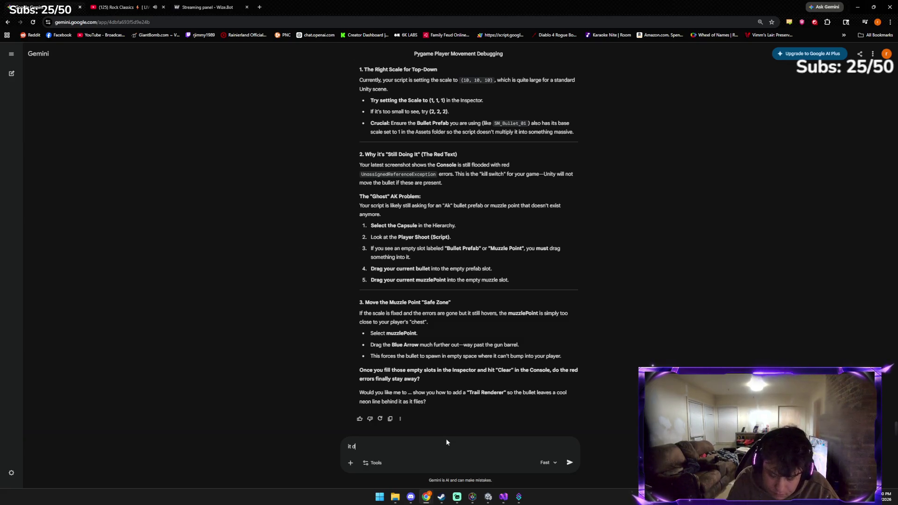
type("idnt work stil the error way out")
key("Return")
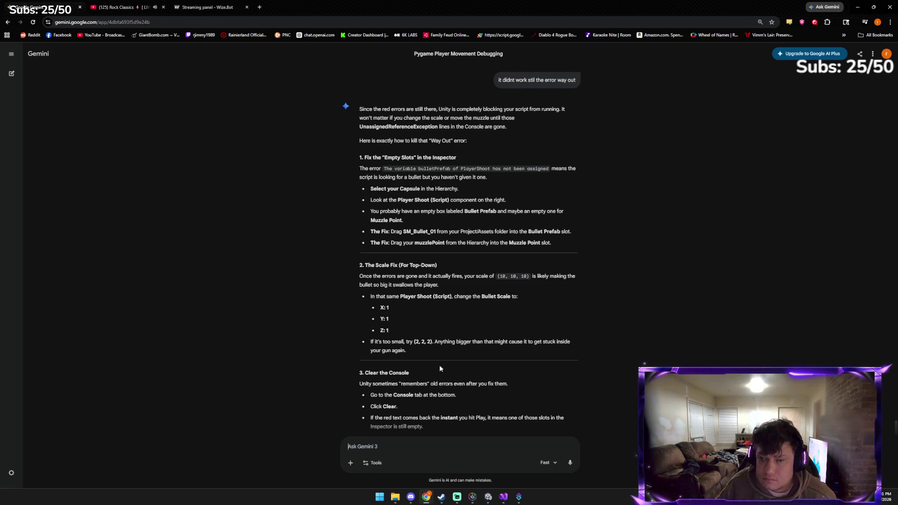
Read Gemini's new troubleshooting steps and return to the Unity editor
scroll(410, 367, "down", 2)
scroll(410, 368, "down", 1)
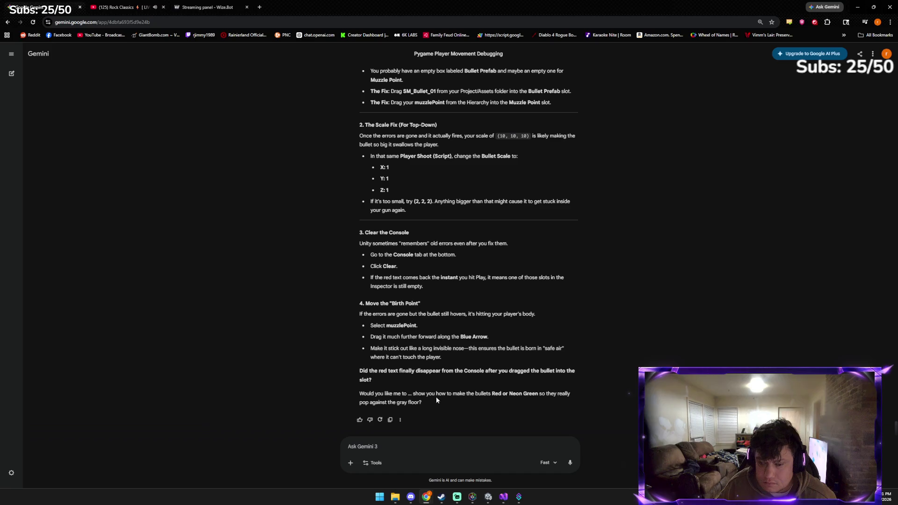
left_click(488, 497)
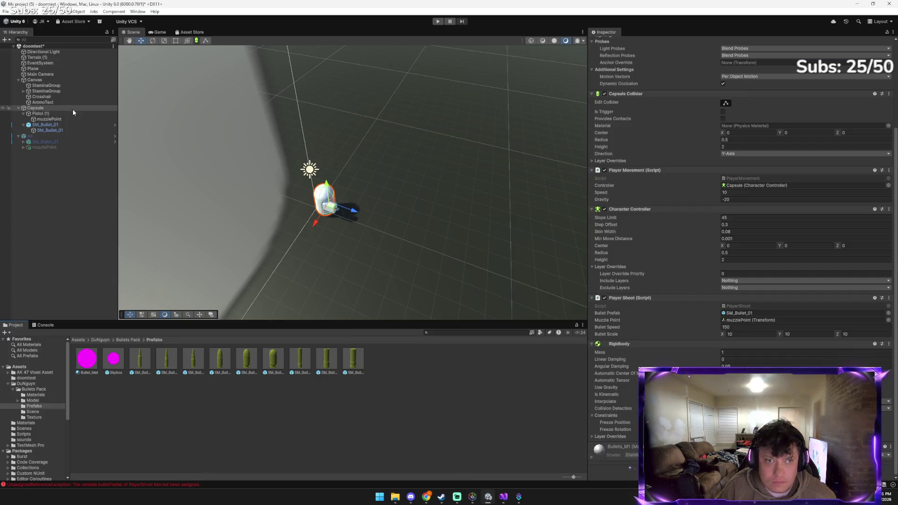
Move muzzlePoint far out in front of the player and start a play-test with a couple of shots
left_click(63, 119)
left_click_drag(366, 223, 520, 303)
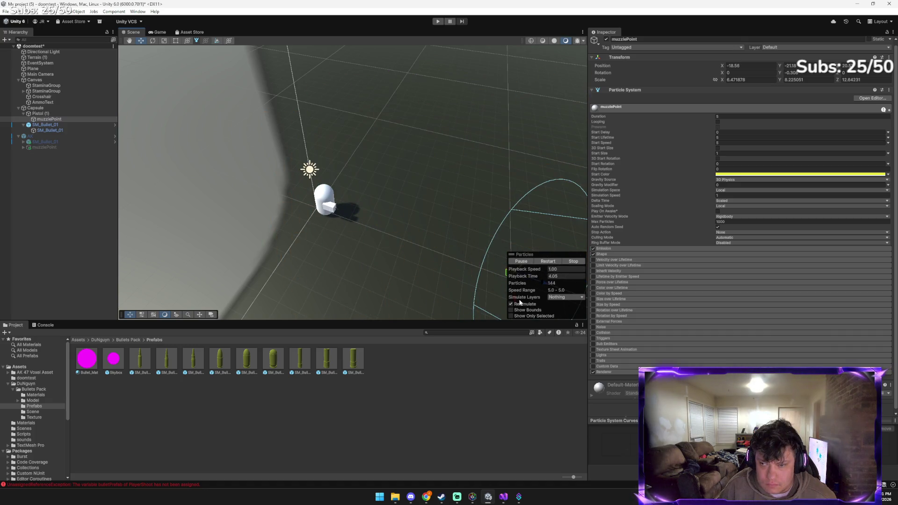
left_click(438, 22)
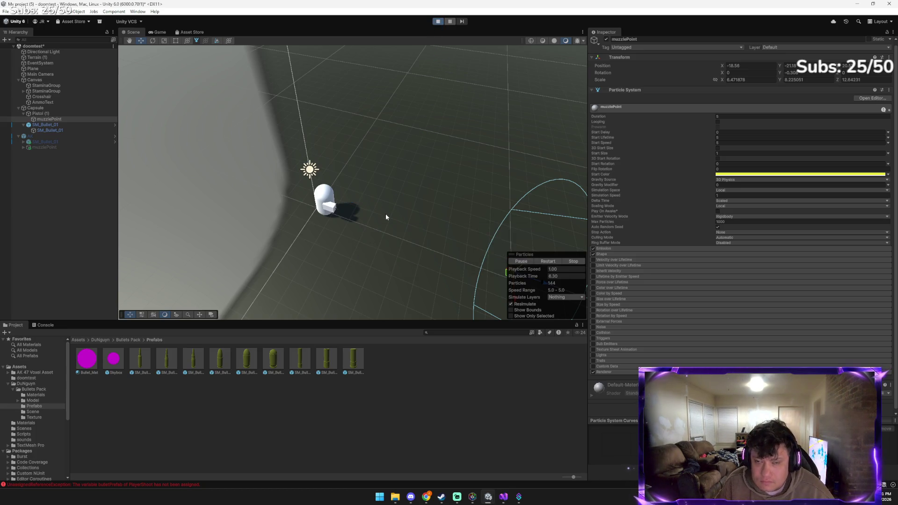
left_click(375, 195)
left_click(376, 195)
left_click(386, 199)
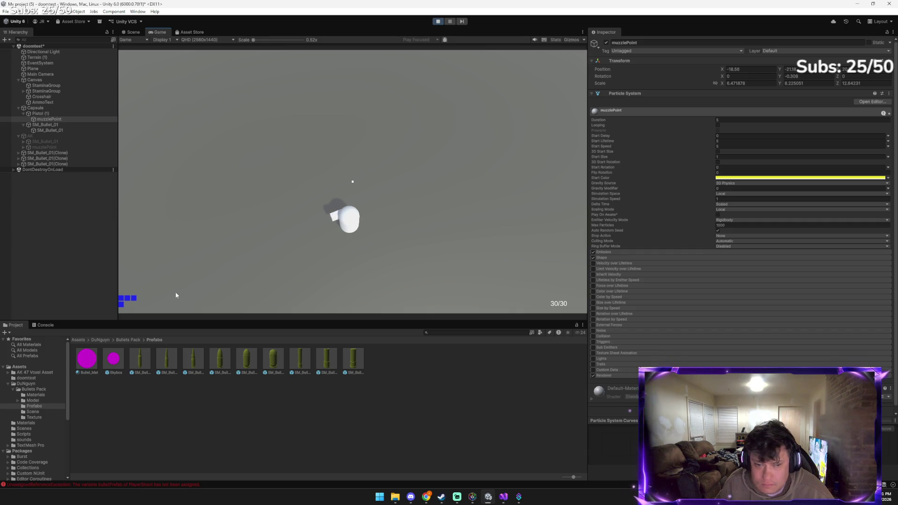
Show the Console errors while firing more shots, then stop play
left_click(45, 325)
left_click(349, 267)
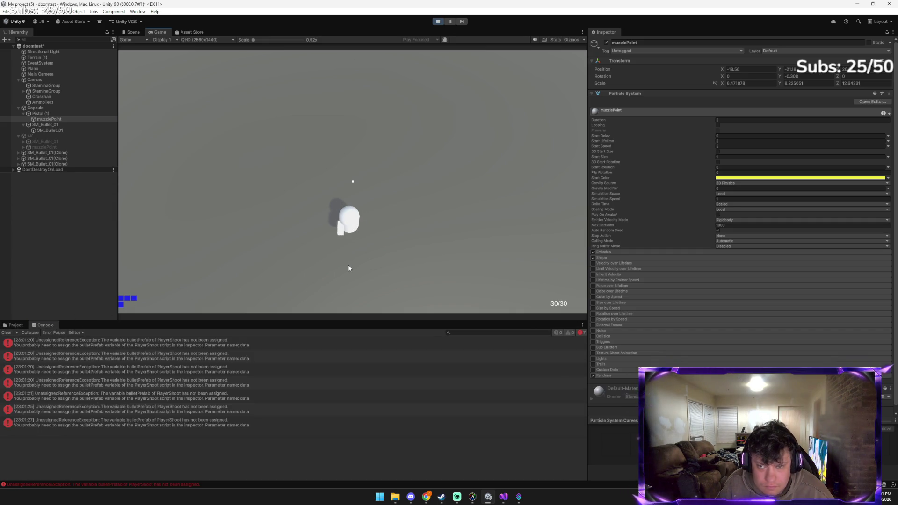
left_click(355, 261)
left_click(355, 261)
left_click(381, 245)
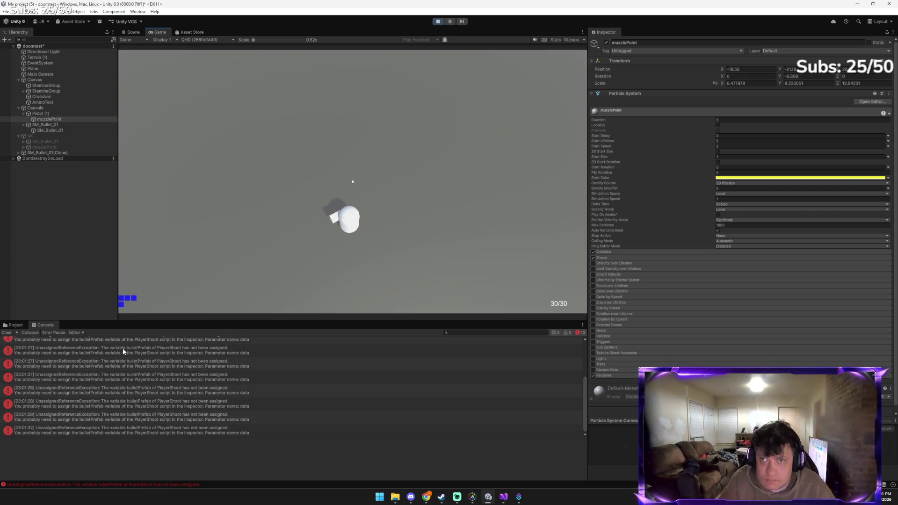
left_click(438, 21)
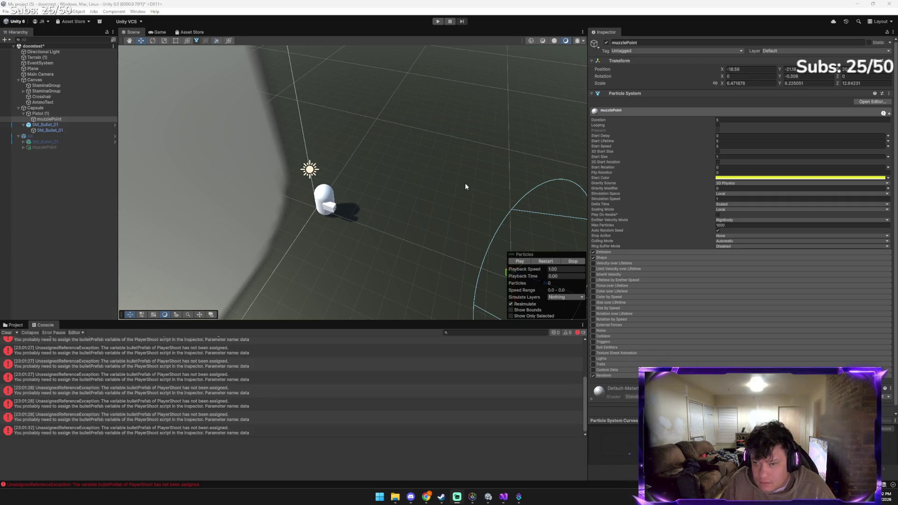
Frame muzzlePoint, send Gemini the screenshot with 'no its still hovering in the body', then return to Unity
key("f")
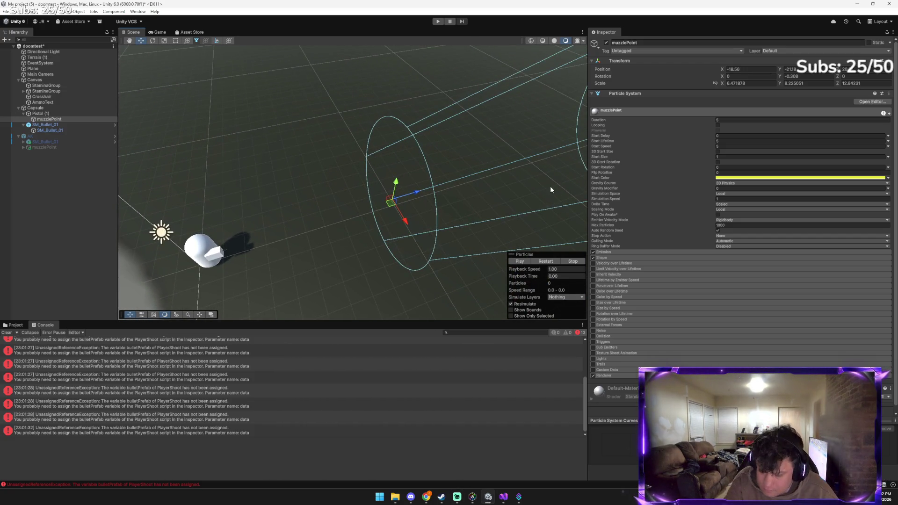
key("alt+Tab")
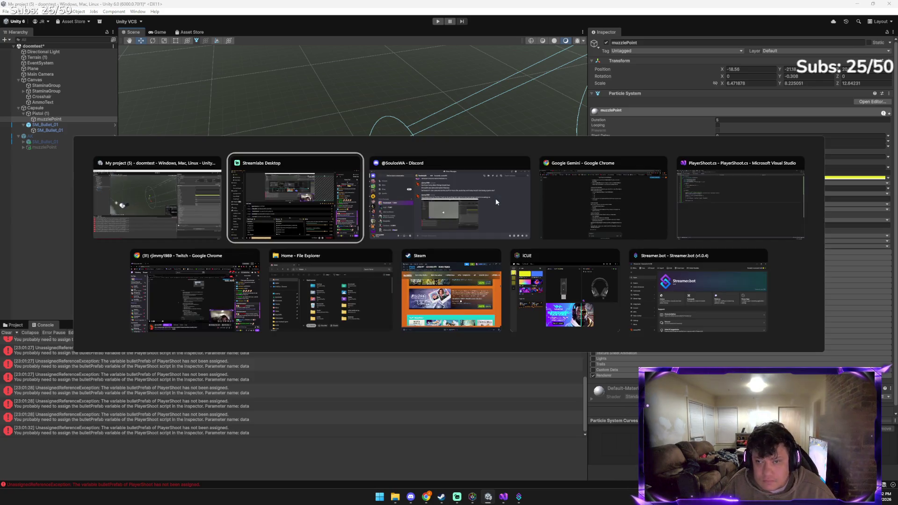
key("alt+Tab")
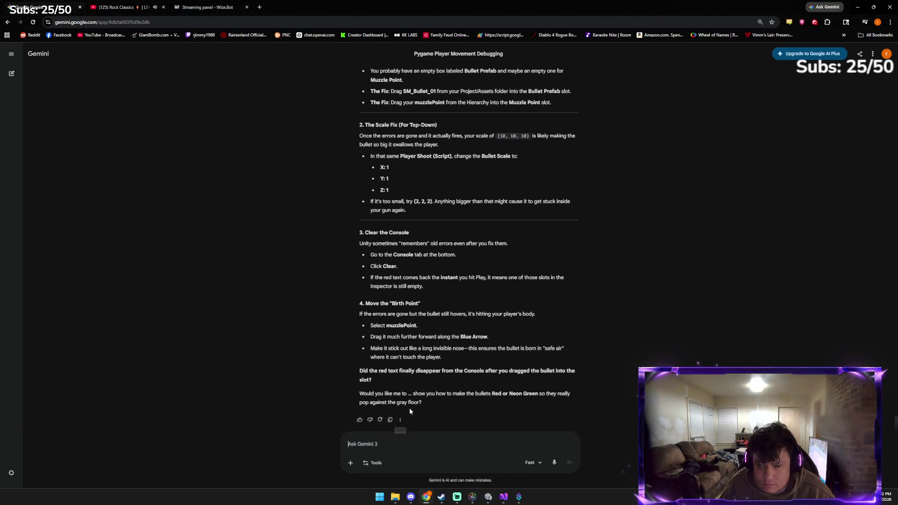
type("no i")
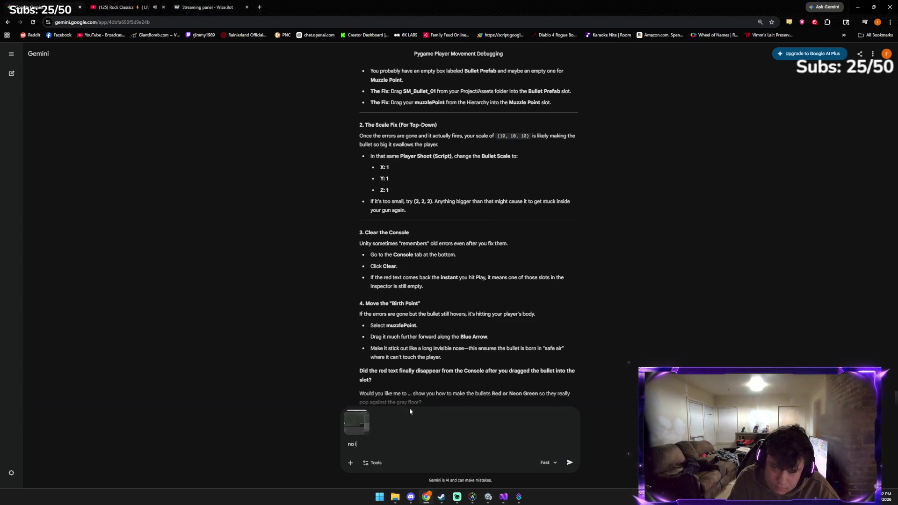
type("ts still ")
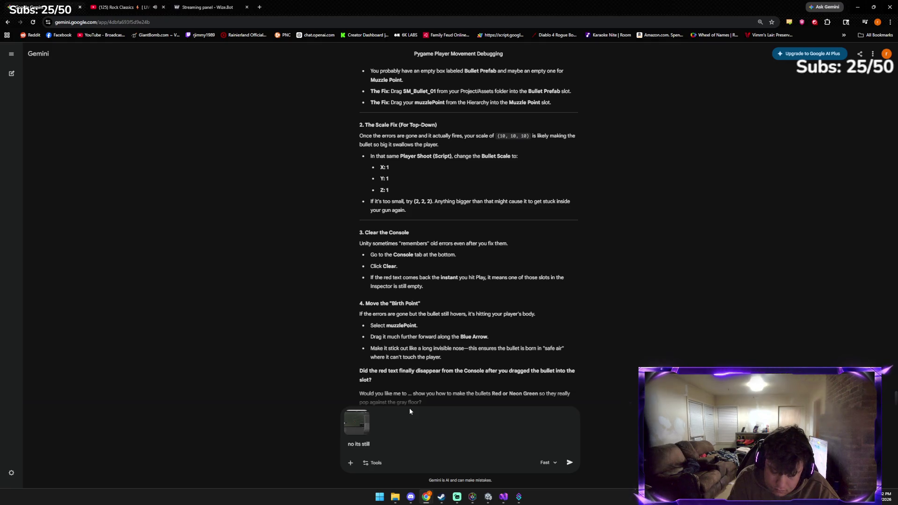
type("hovering ")
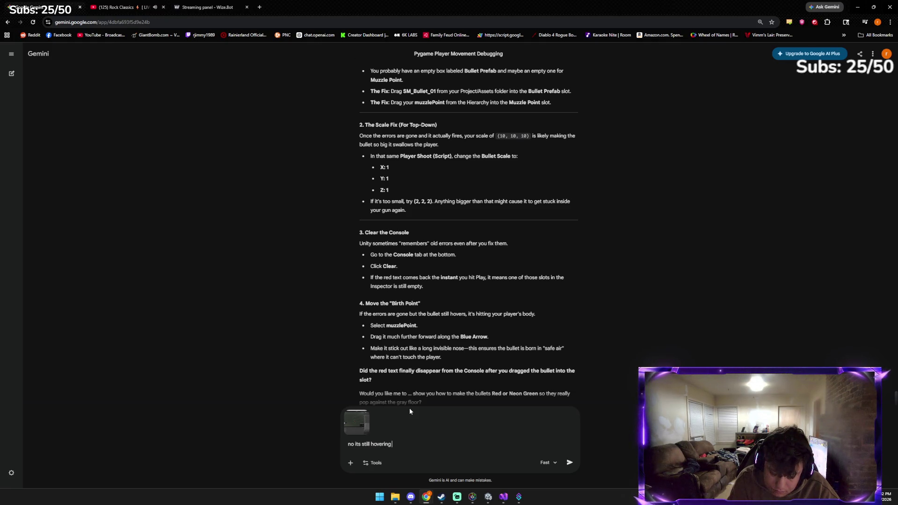
type("in the body")
key("Return")
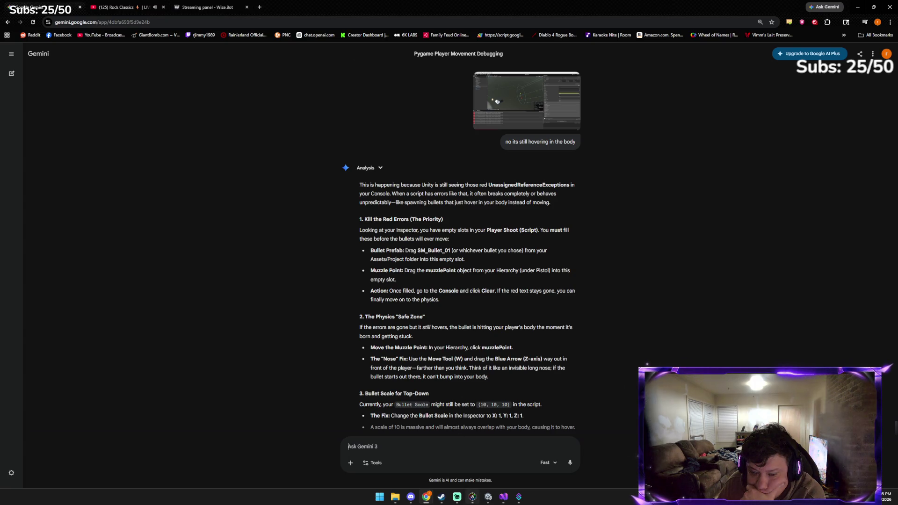
left_click(488, 497)
Drag muzzlePoint further forward along Z, play-test three shots, then reopen the Gemini chat
left_click_drag(419, 190, 662, 131)
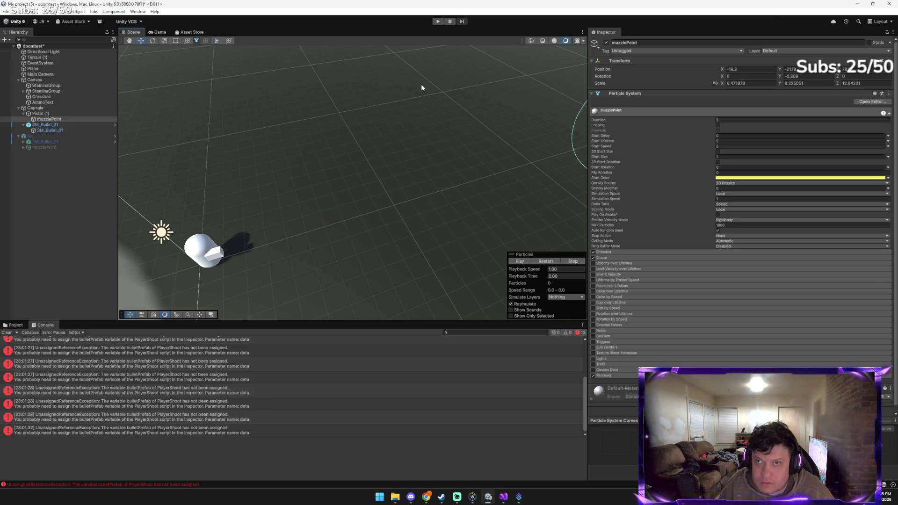
left_click(436, 21)
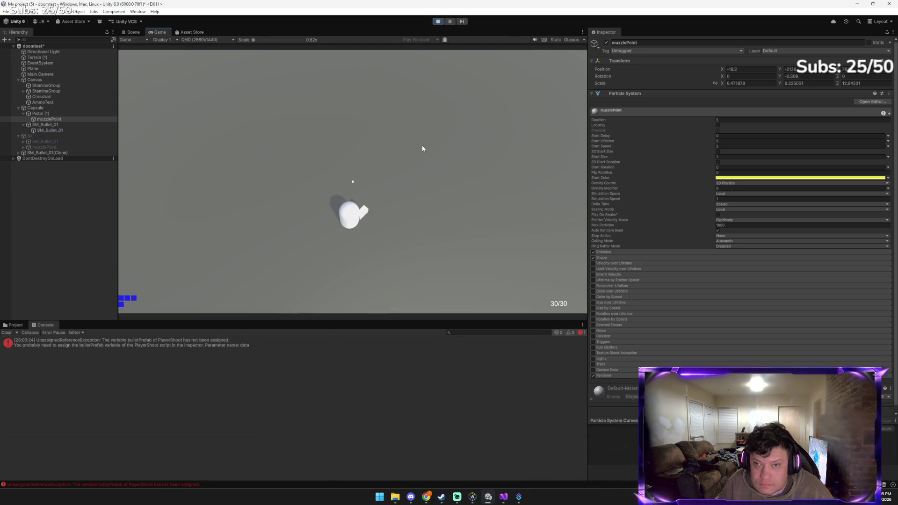
left_click(419, 148)
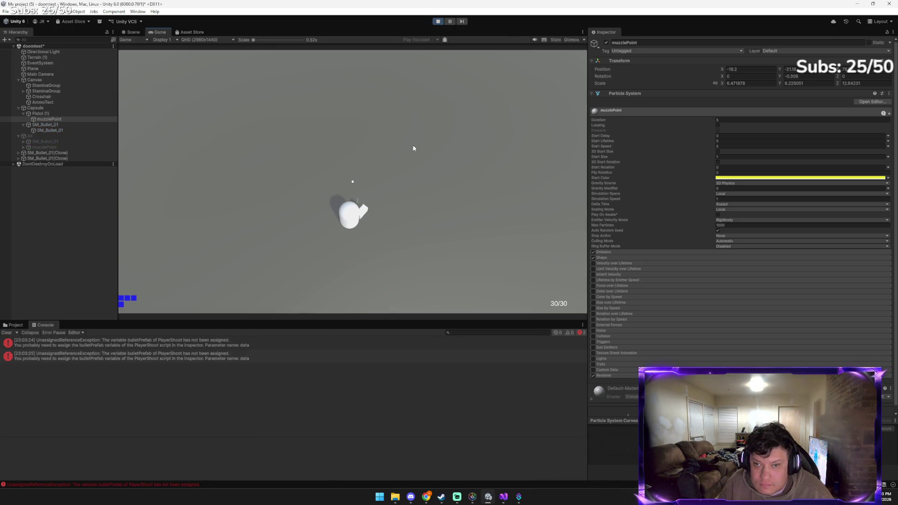
left_click(413, 148)
left_click(413, 148)
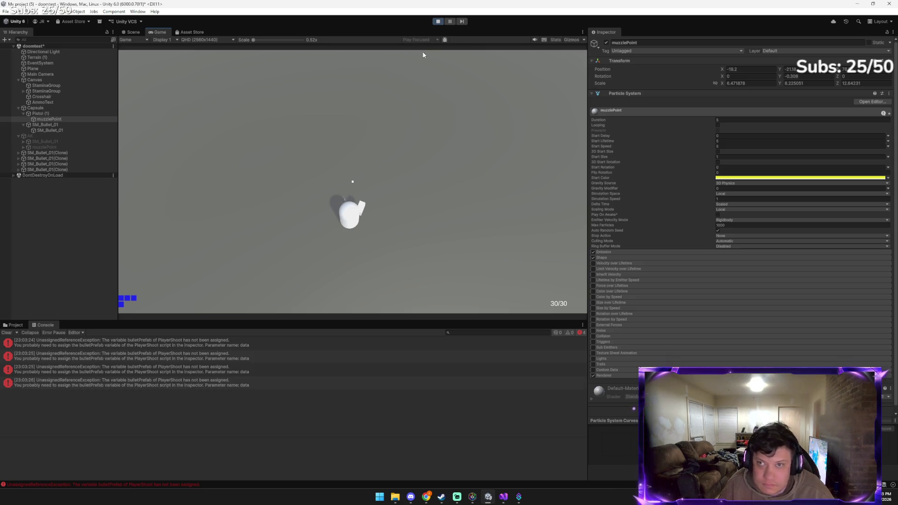
left_click(439, 22)
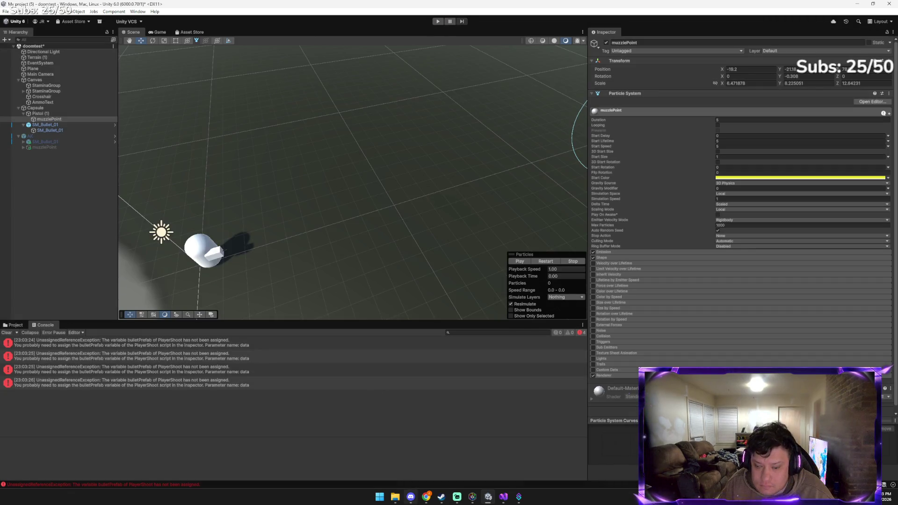
mouse_move(426, 497)
left_click(382, 442)
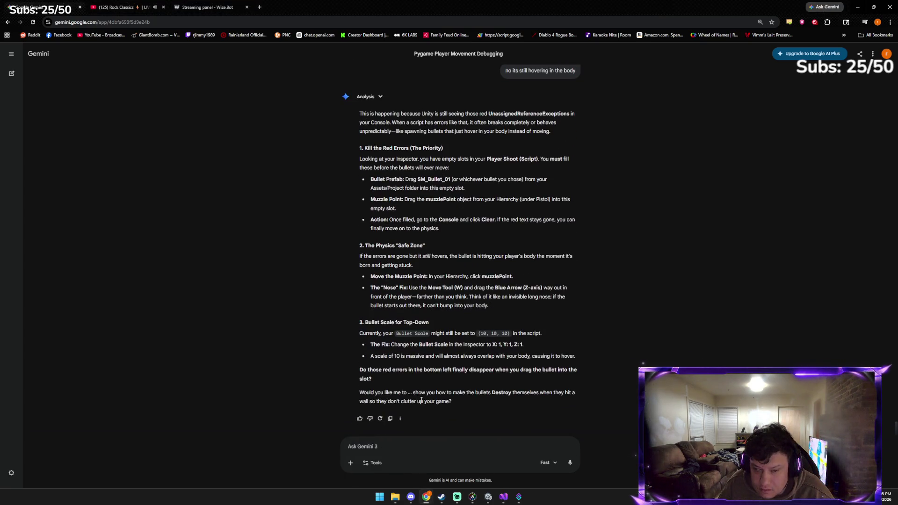
Bring up the Capsule's components in Unity for a screenshot to show Gemini
left_click(431, 446)
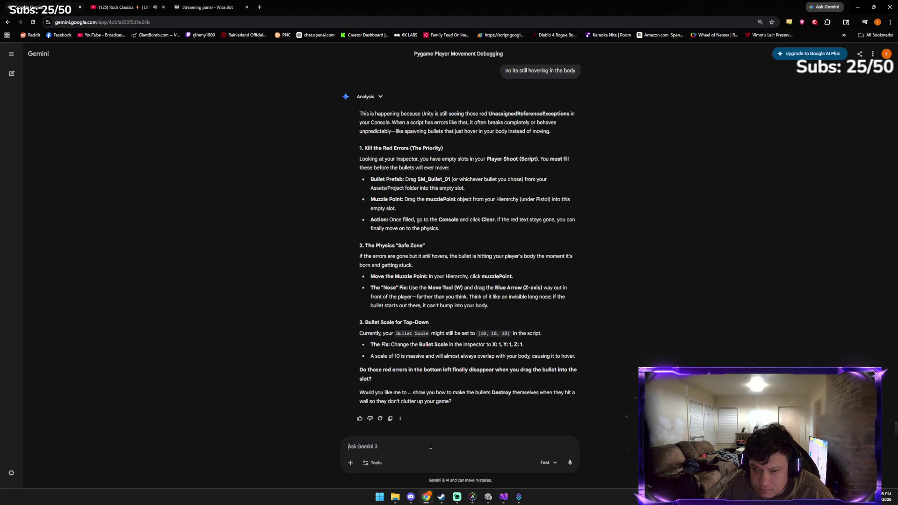
mouse_move(457, 497)
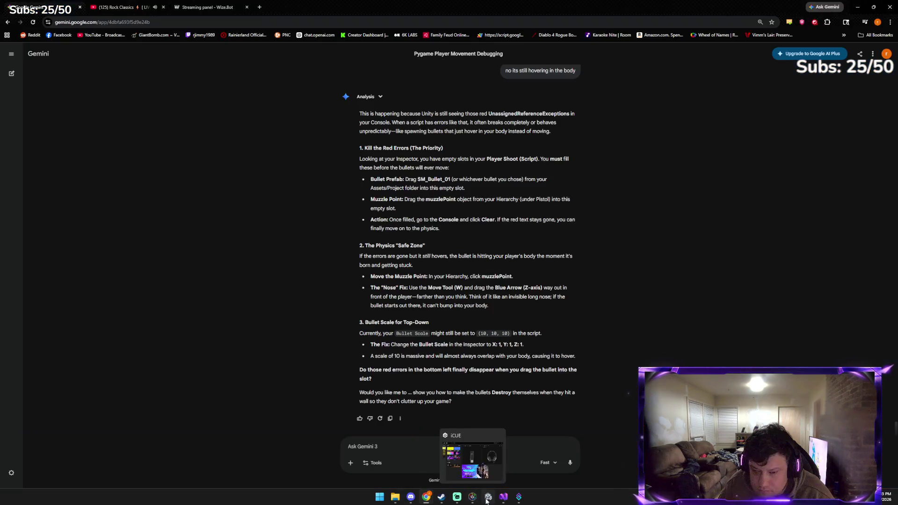
left_click(488, 497)
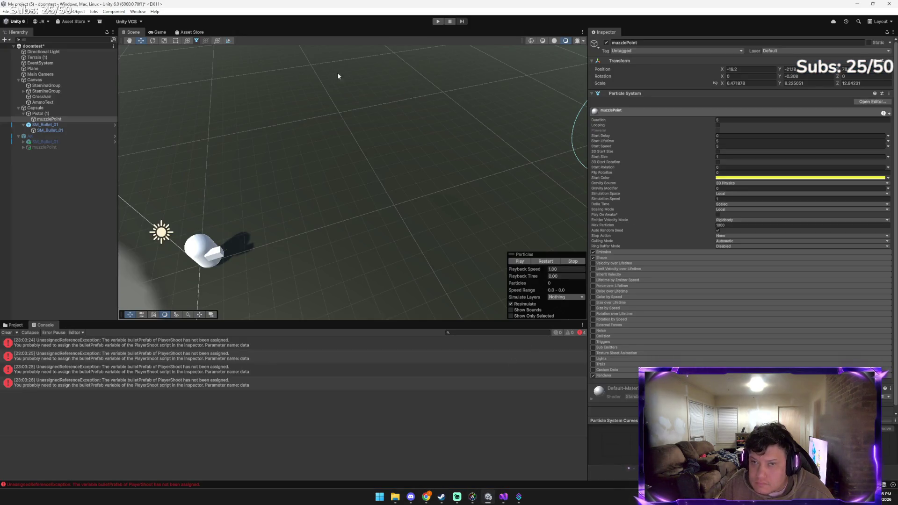
left_click(55, 108)
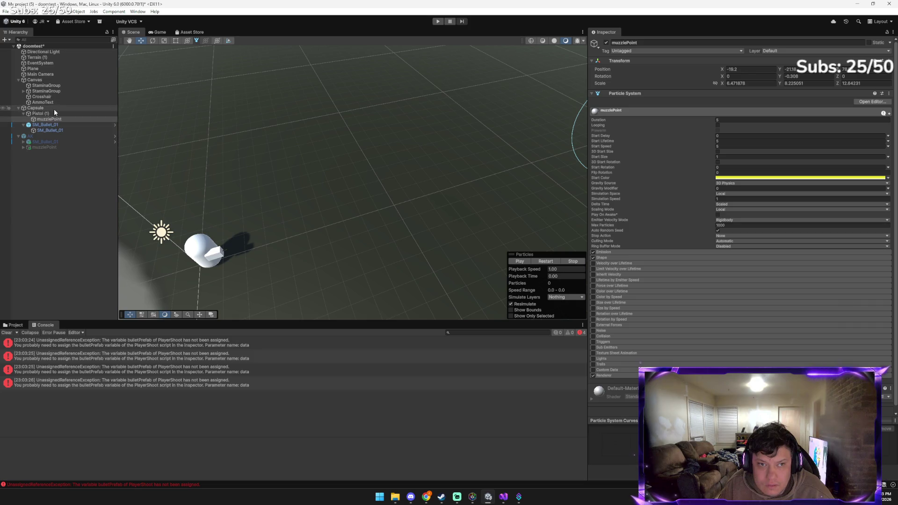
scroll(715, 345, "down", 2)
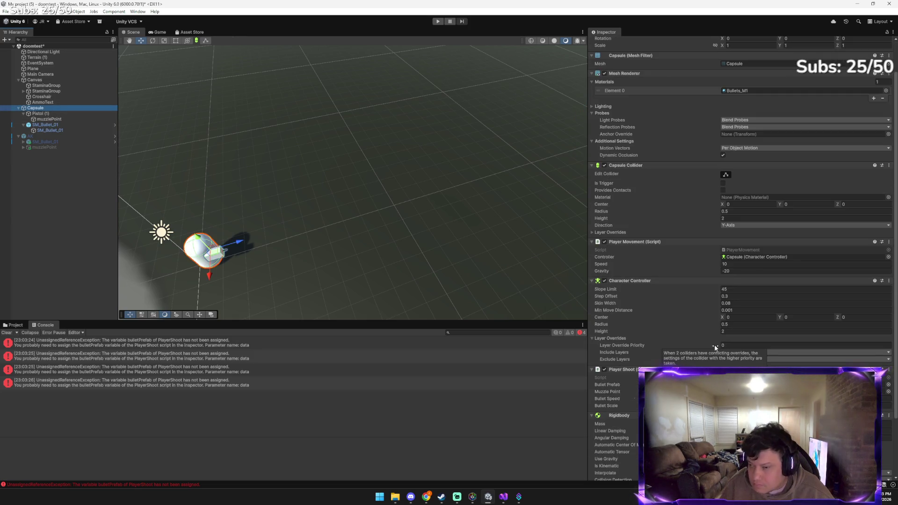
Send Gemini 'theyve been in the slot but giving me the error bro' with the screenshot
key("alt+Tab")
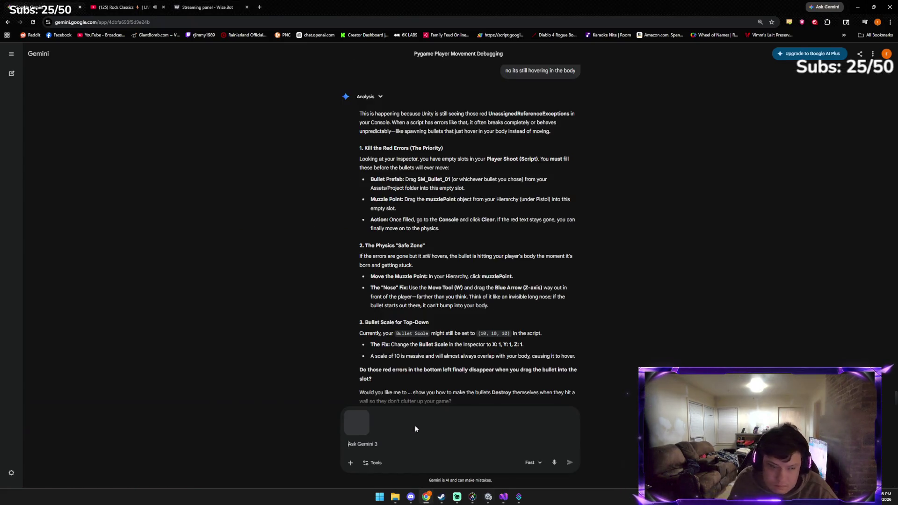
type("theyve")
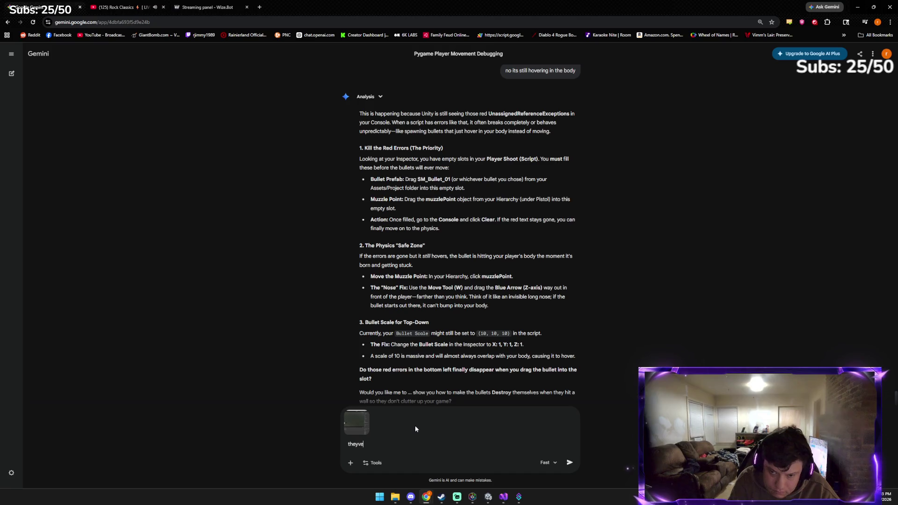
type(" been in the")
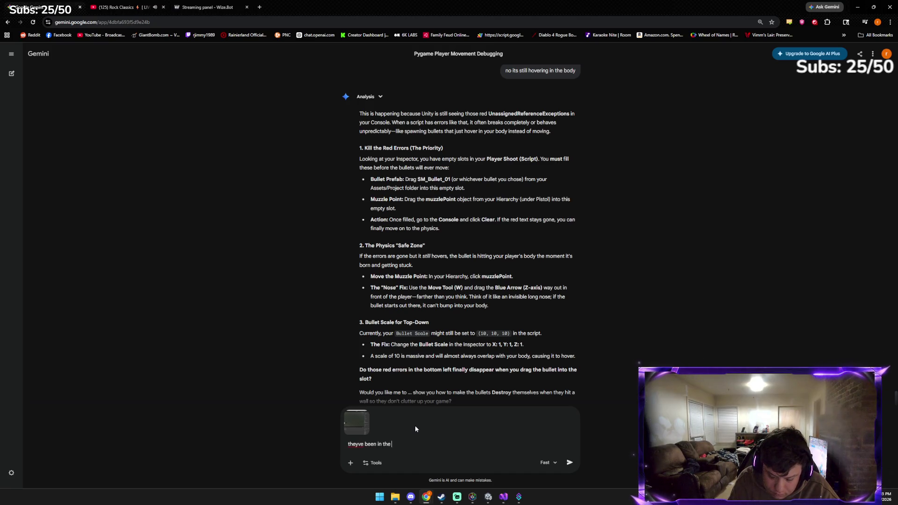
type(" slot but giving me ")
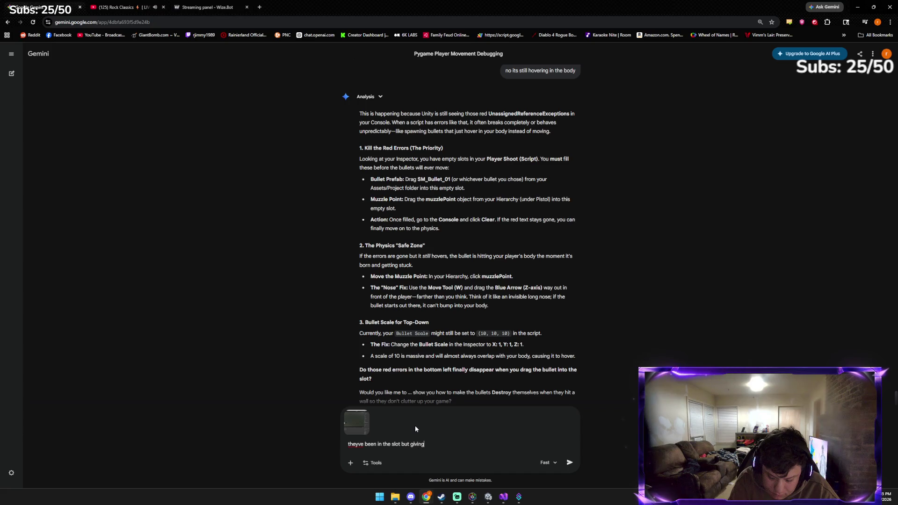
type("the err")
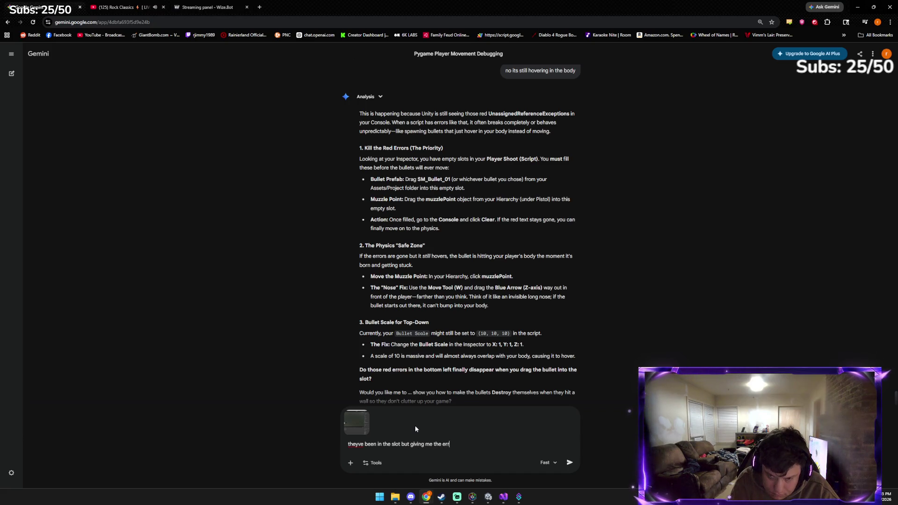
type("or bro")
key("Return")
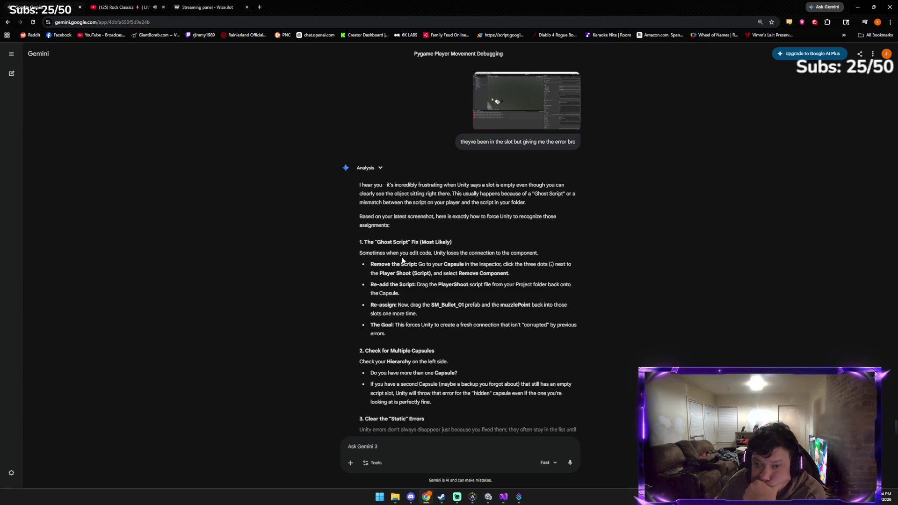
Read Gemini's remove-and-re-add advice, then return to Unity's Player Shoot component options
scroll(424, 260, "down", 1)
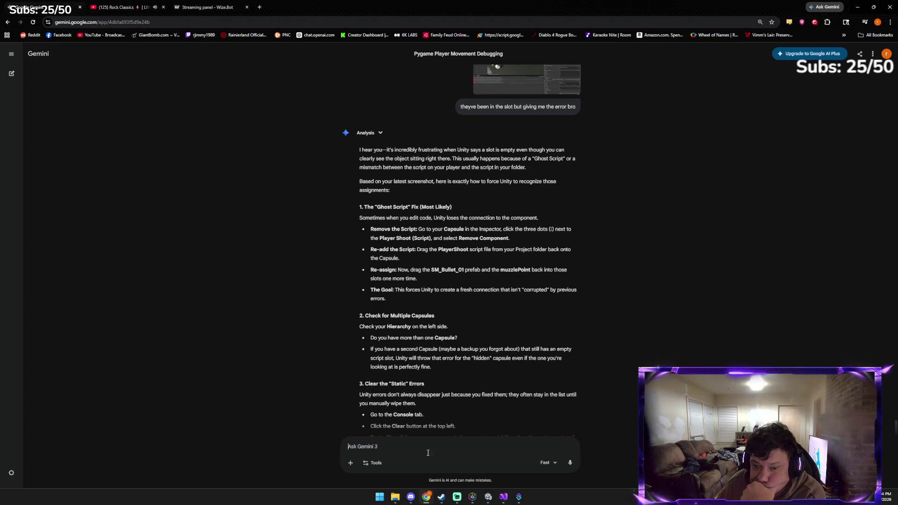
left_click(488, 497)
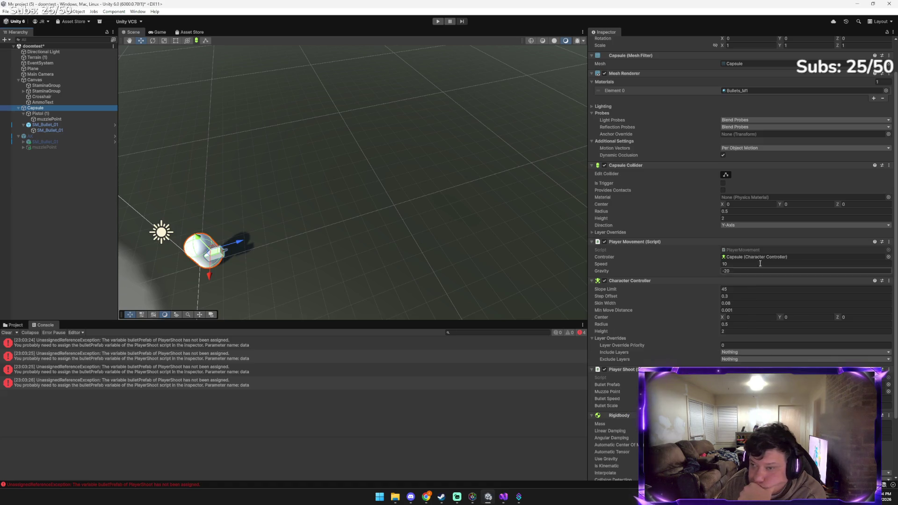
left_click(883, 374)
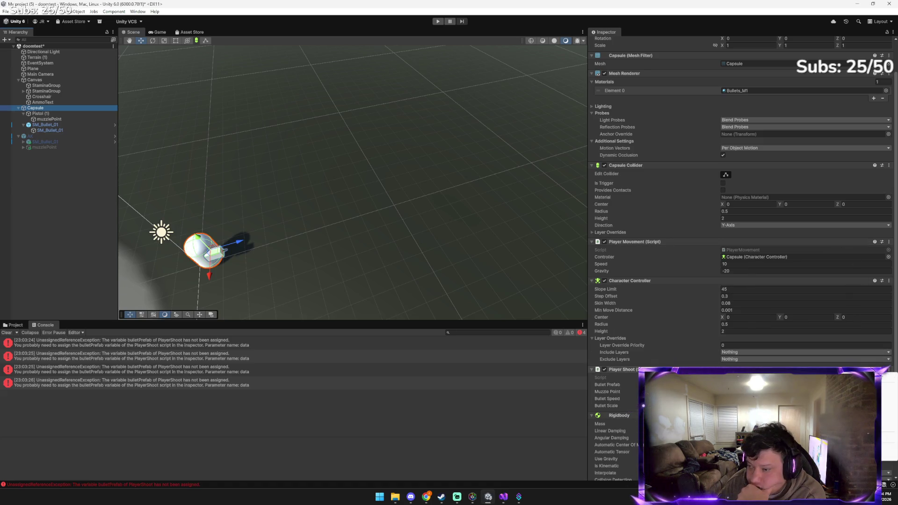
Remove the Capsule's Player Shoot component and drag PlayerShoot from Assets/Scripts back onto it
left_click(886, 388)
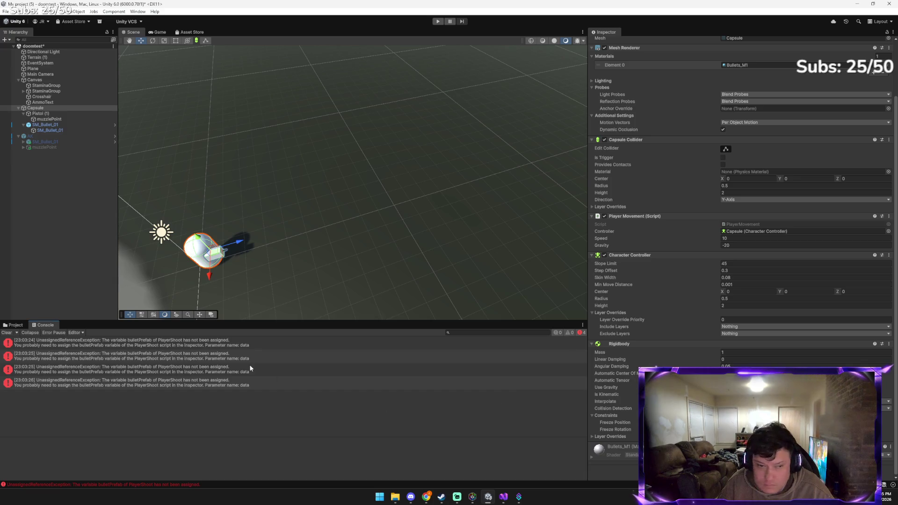
left_click(14, 325)
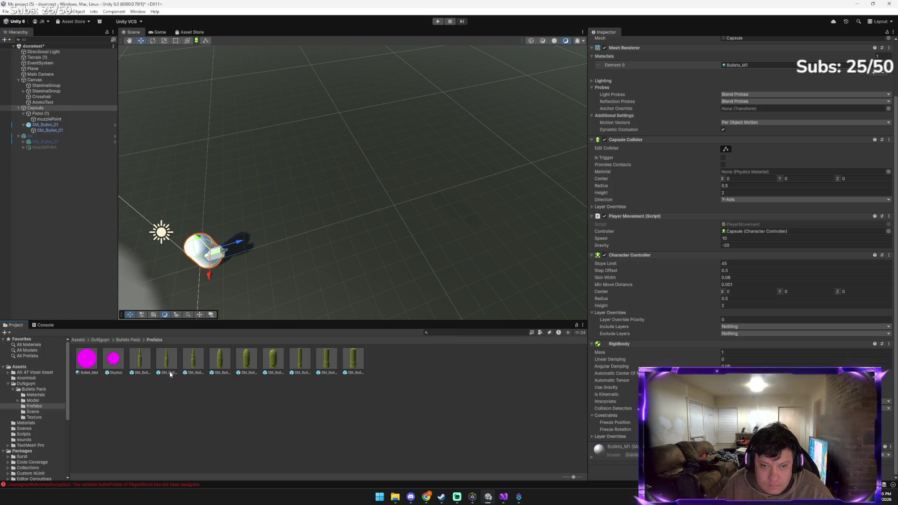
left_click(78, 340)
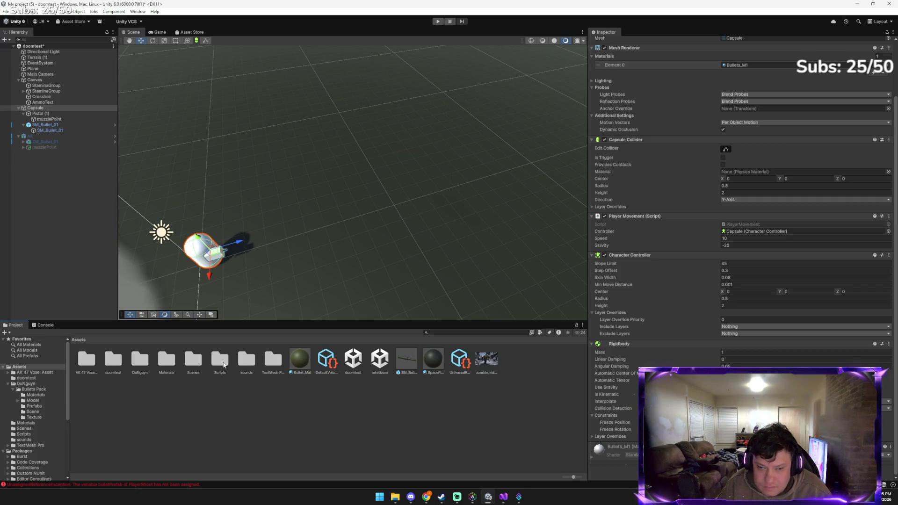
double_click(219, 360)
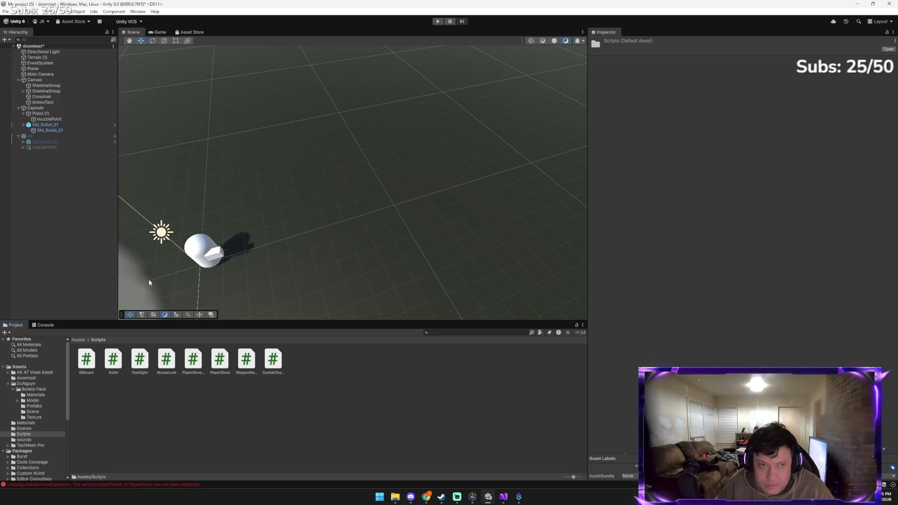
left_click(47, 108)
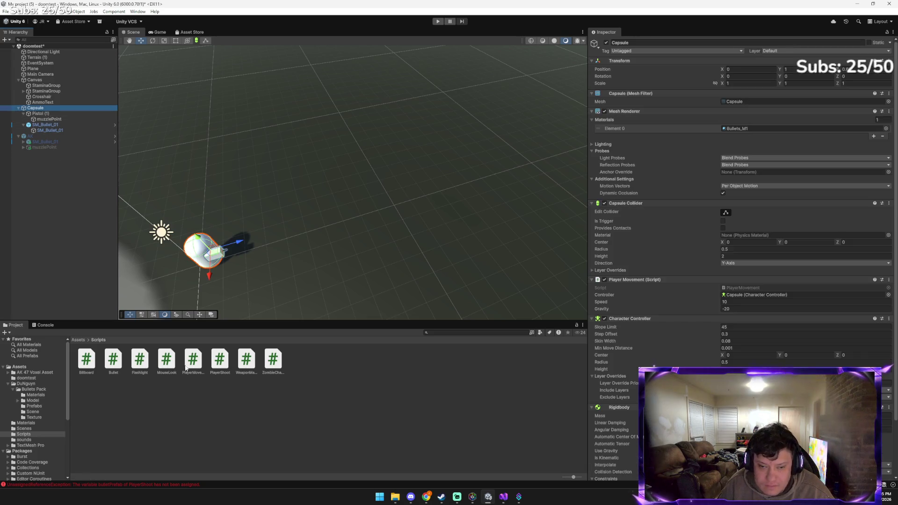
left_click(217, 364)
left_click_drag(220, 357, 46, 109)
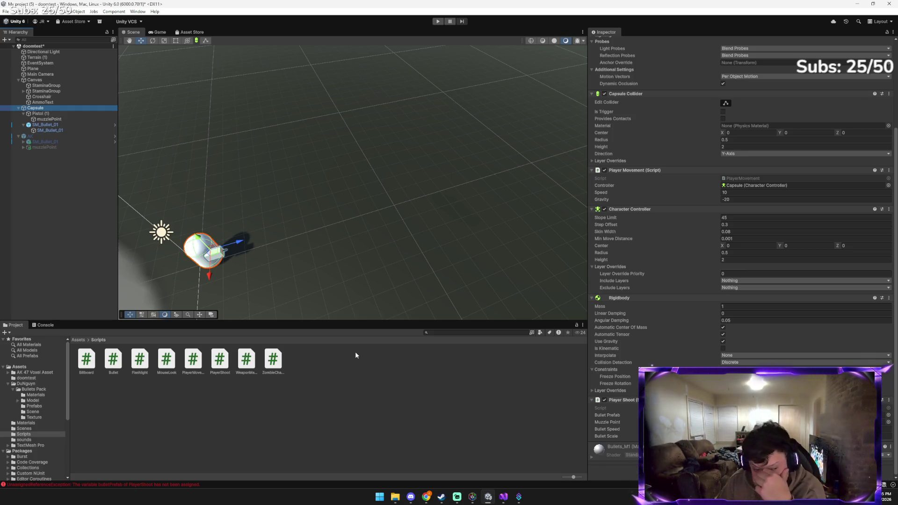
left_click(74, 339)
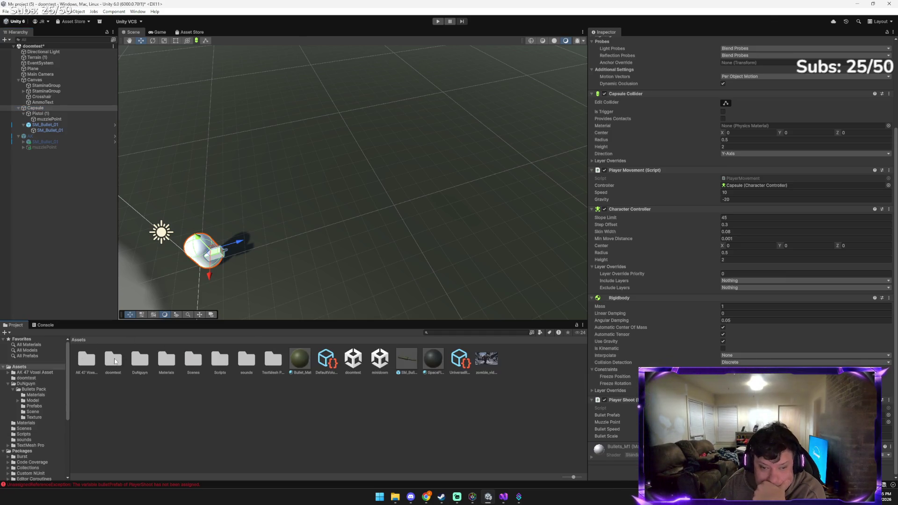
Open the Assets/DuNguyn/Bullets Pack/Prefabs folder alongside the Capsule's components
left_click(115, 360)
double_click(149, 363)
double_click(94, 358)
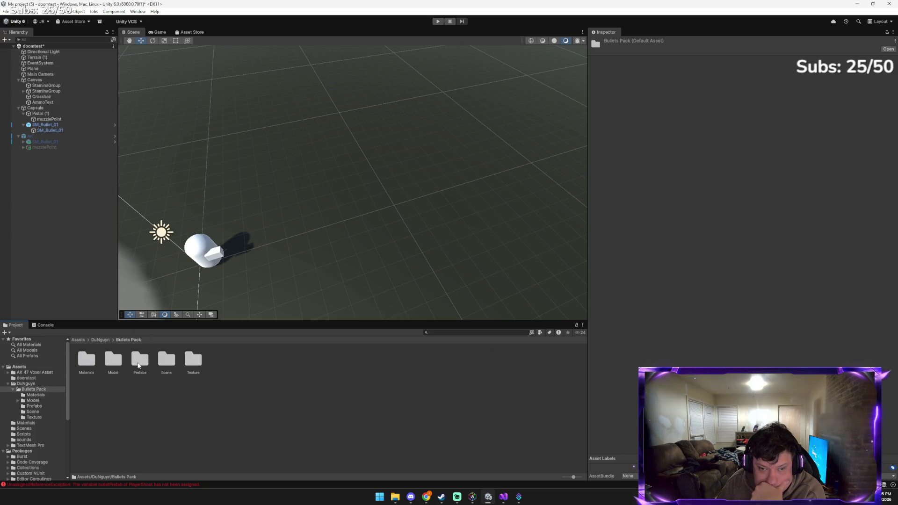
double_click(139, 362)
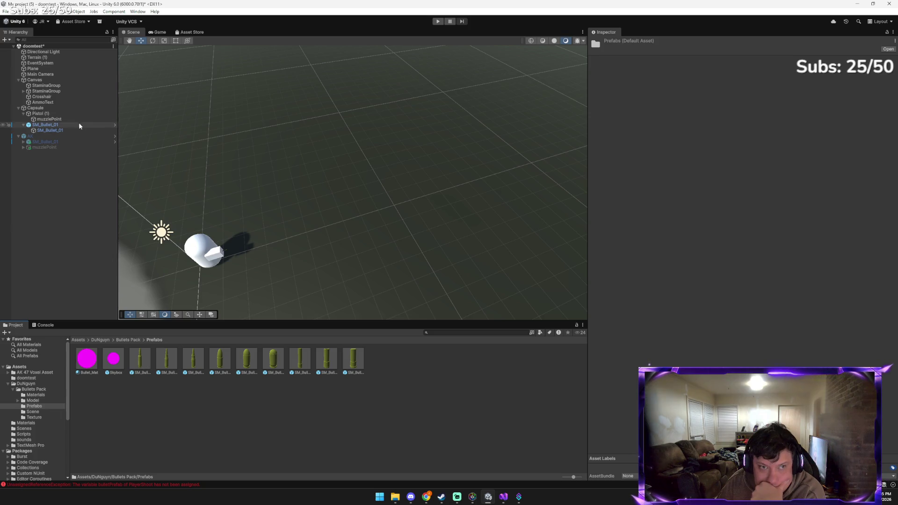
left_click(66, 108)
mouse_move(141, 372)
left_mouse_down()
mouse_move(140, 364)
mouse_move(417, 395)
left_mouse_up()
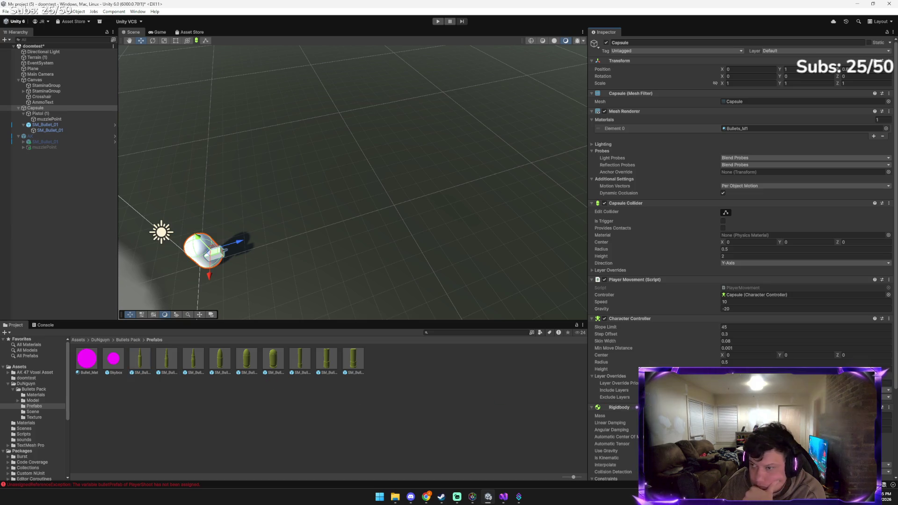
scroll(742, 258, "down", 4)
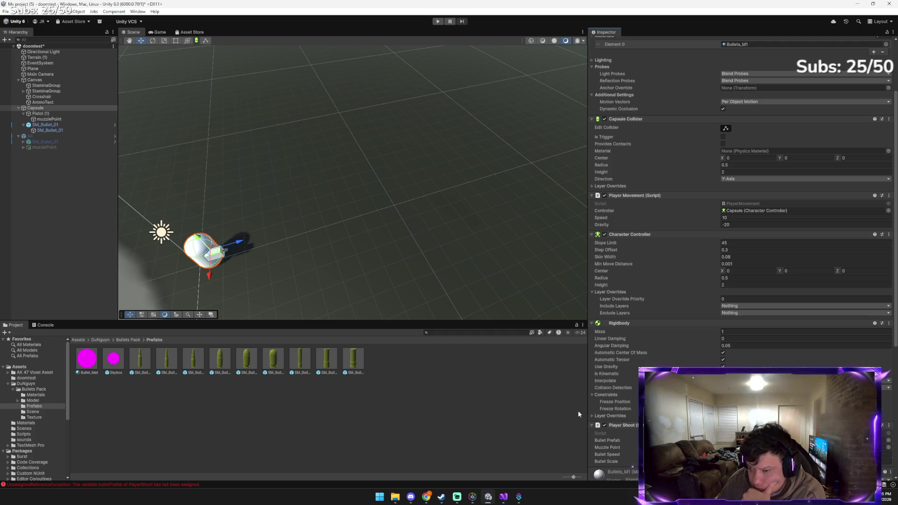
Compare SM_Bullet_02, 04, 05 and 07, settling on SM_Bullet_07, then view the Capsule's Player Shoot
left_click(144, 363)
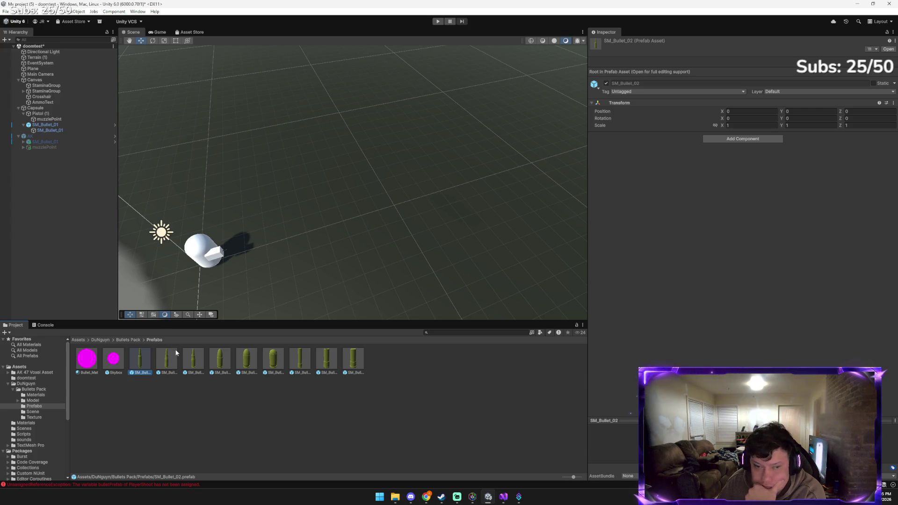
left_click(193, 361)
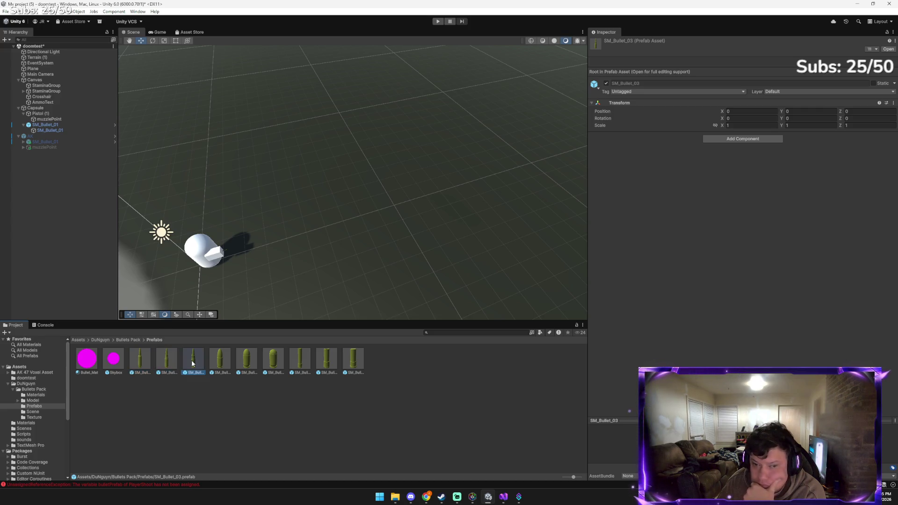
left_click(219, 361)
left_click(264, 361)
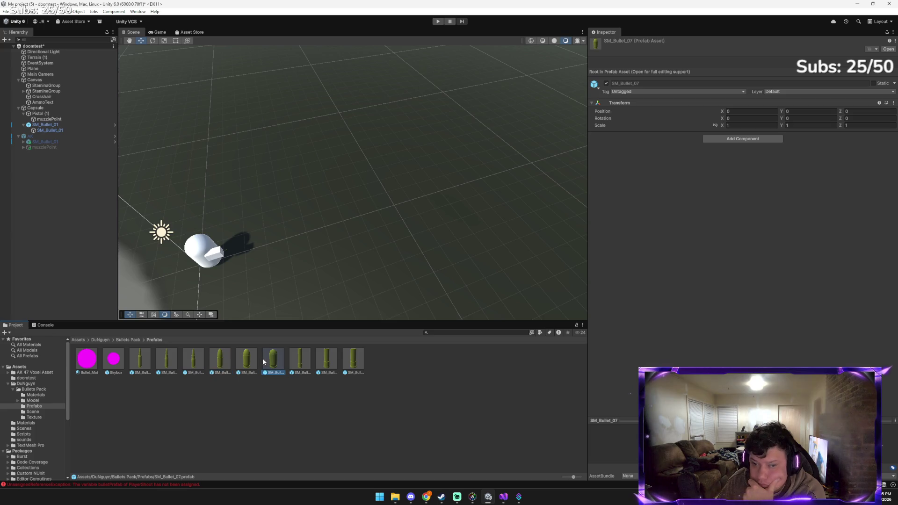
mouse_move(198, 256)
left_mouse_down()
mouse_move(61, 97)
mouse_move(60, 109)
left_mouse_up()
left_click(60, 108)
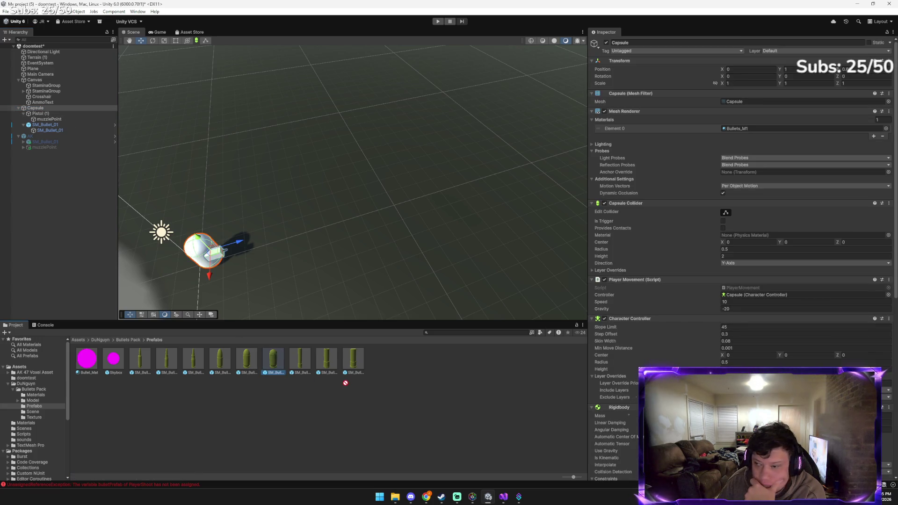
scroll(741, 234, "down", 4)
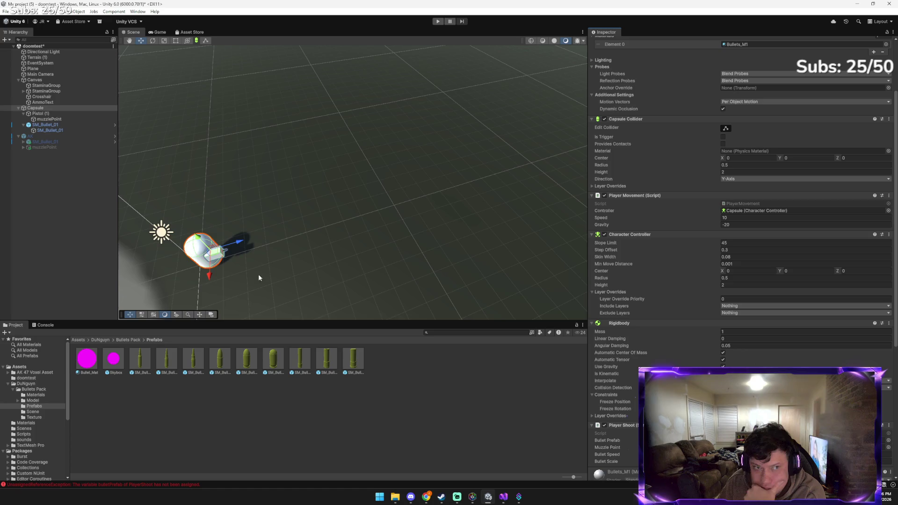
Delete the old SM_Bullet_01 and drag an SM_Bullet_07 prefab instance into the Hierarchy
left_click(63, 125)
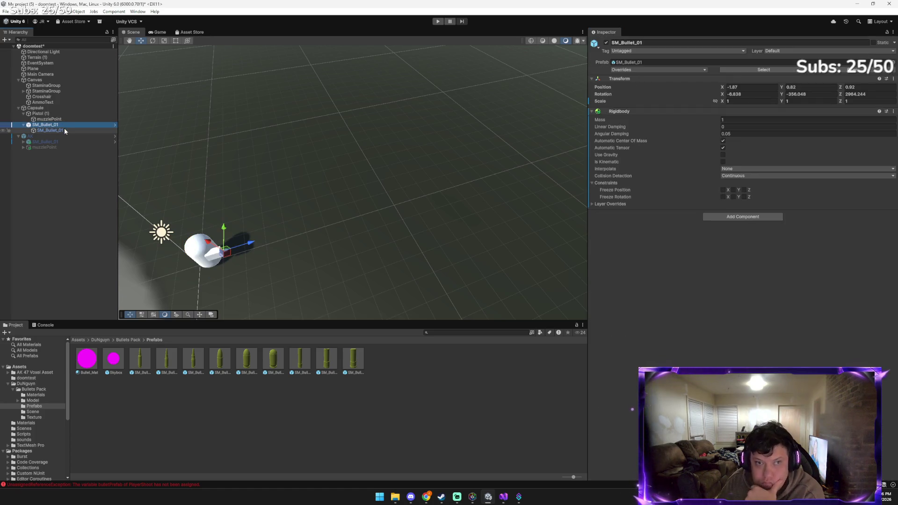
key("Delete")
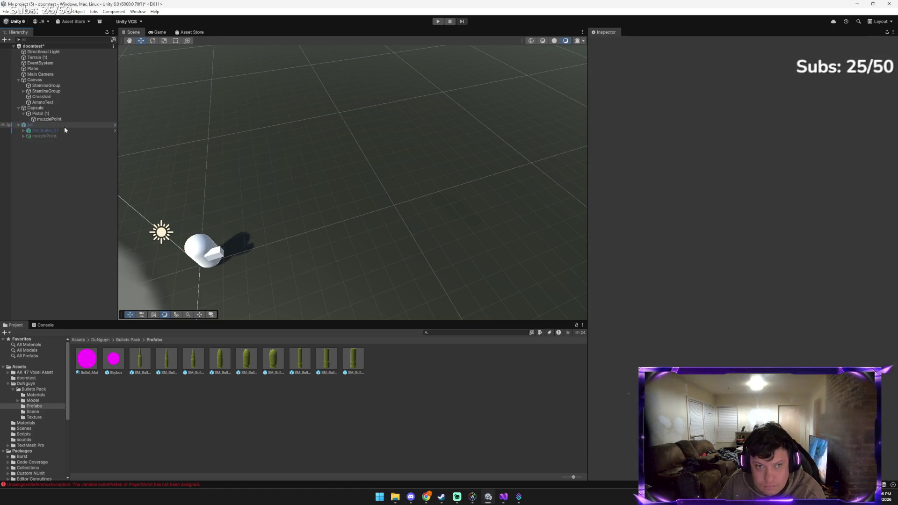
left_click(64, 107)
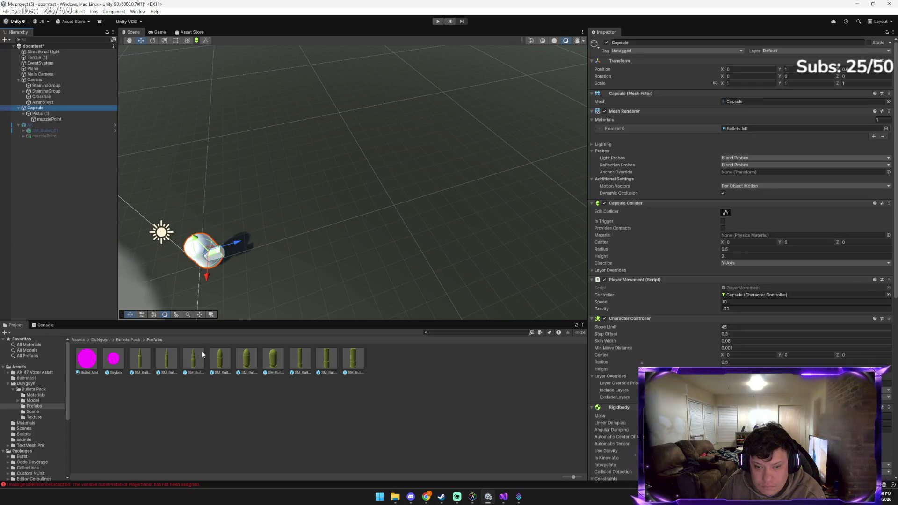
left_click(281, 358)
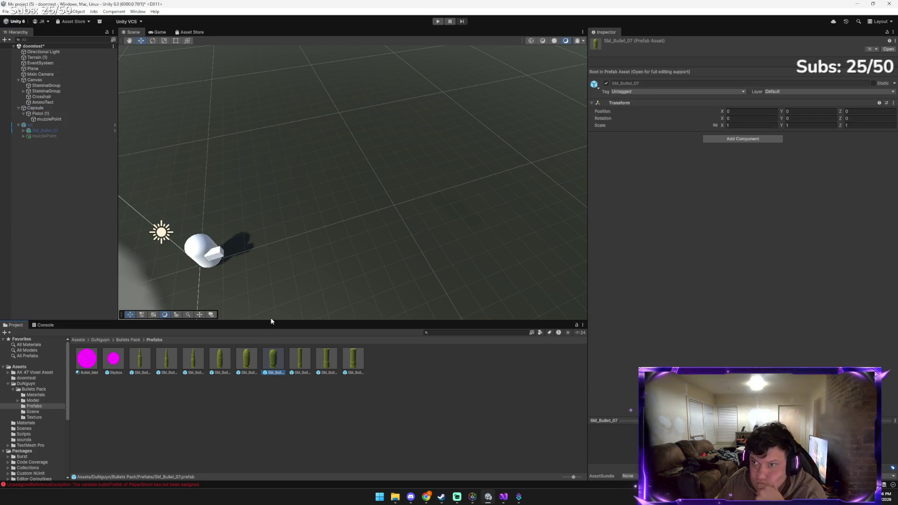
key("ctrl+z")
left_click_drag(270, 365, 68, 105)
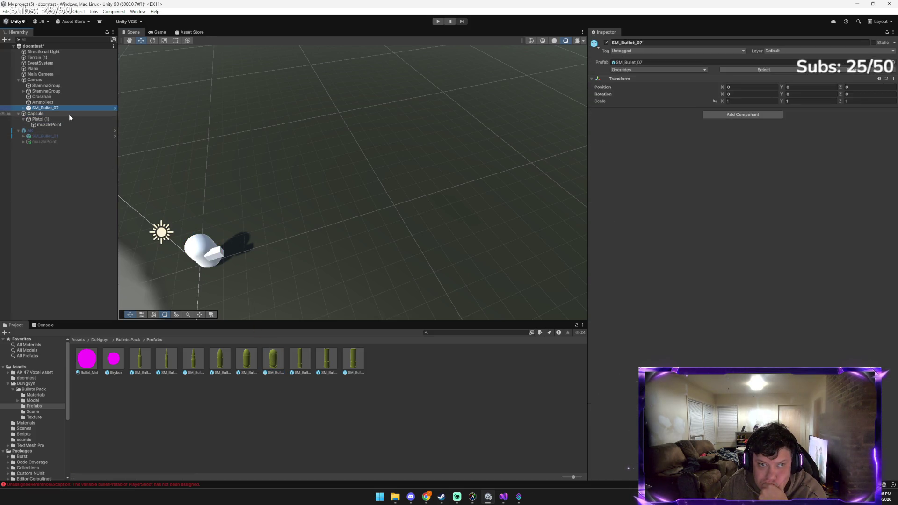
Paste SM_Bullet_07 as a child of the Capsule and enter play mode
right_click(67, 110)
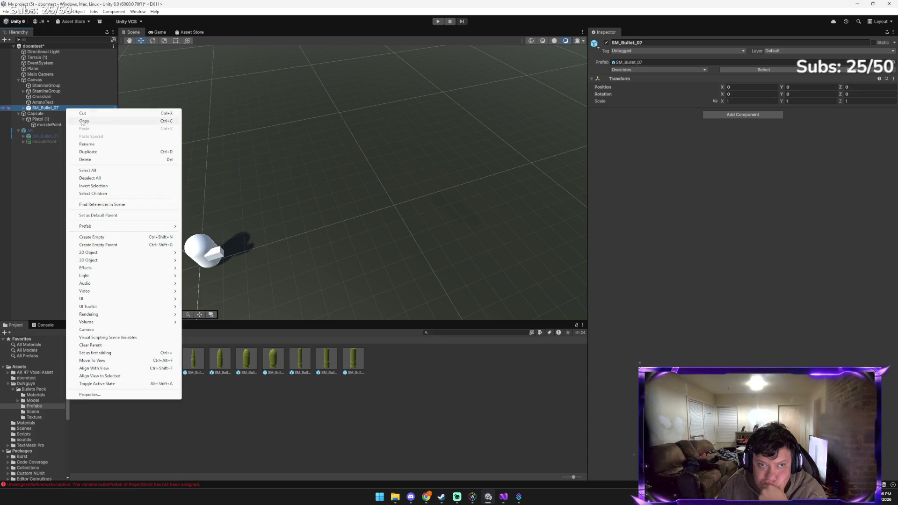
left_click(45, 114)
right_click(44, 115)
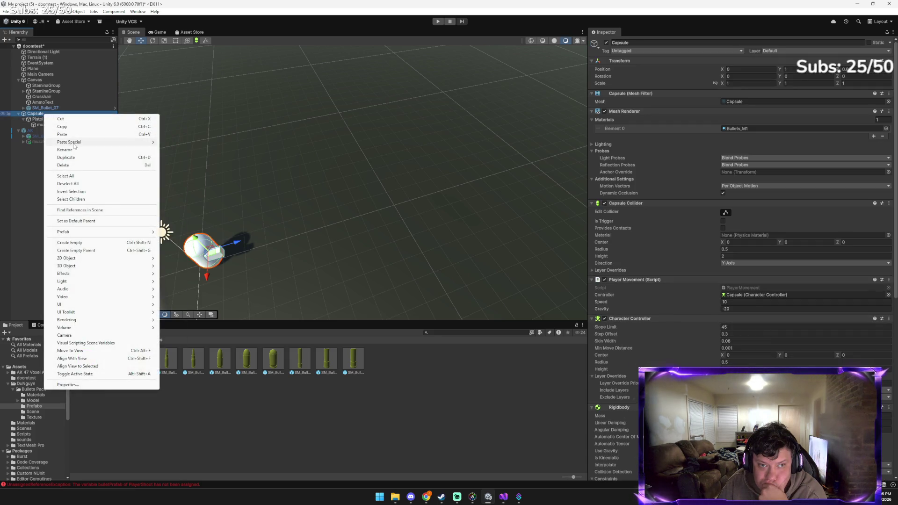
mouse_move(140, 141)
left_click(208, 145)
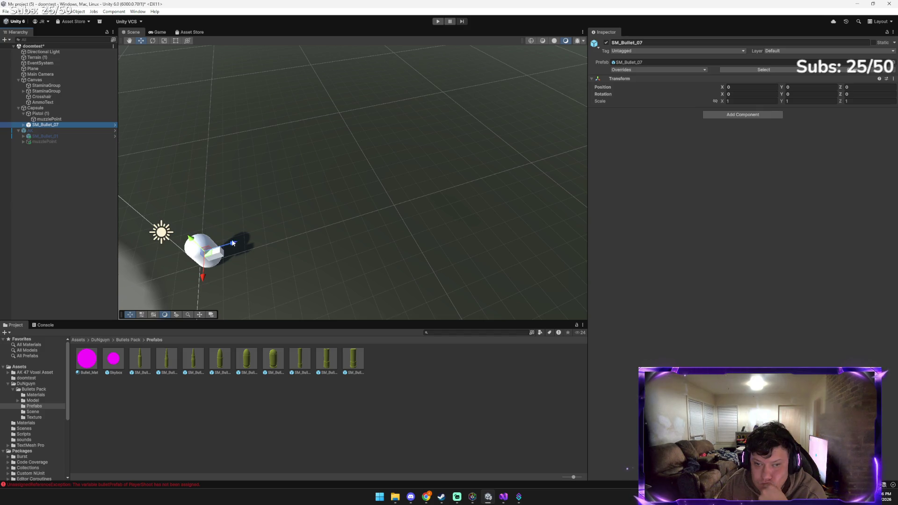
left_click(436, 22)
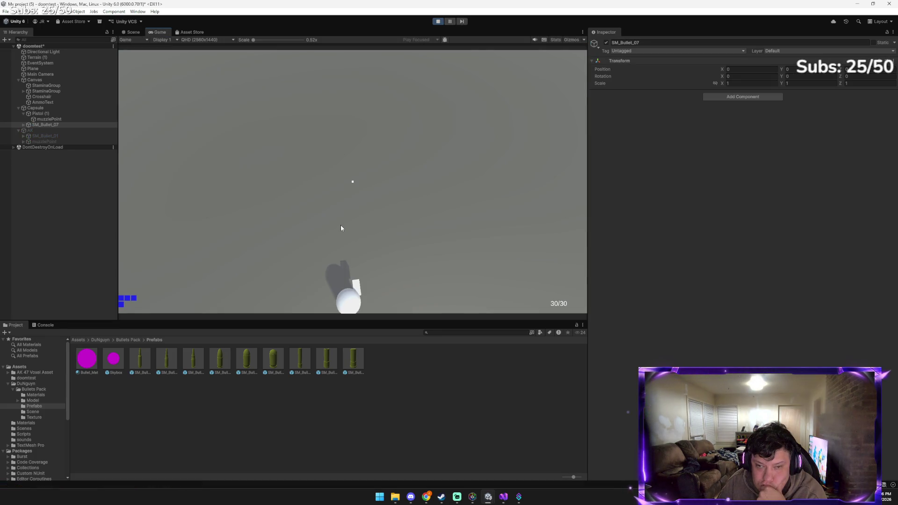
Fire bursts of shots, check the Console's bulletPrefab unassigned errors, then stop playing
left_click(341, 228)
left_click(341, 228)
left_click(341, 228)
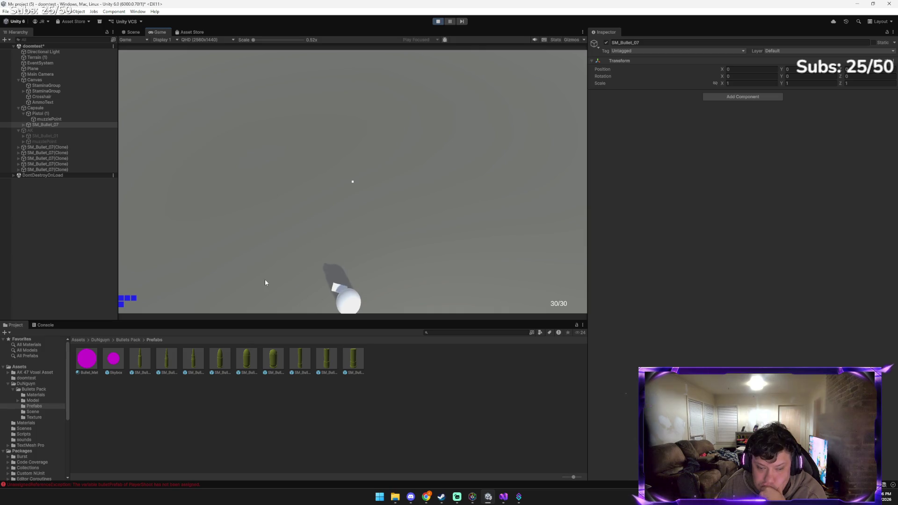
left_click(45, 326)
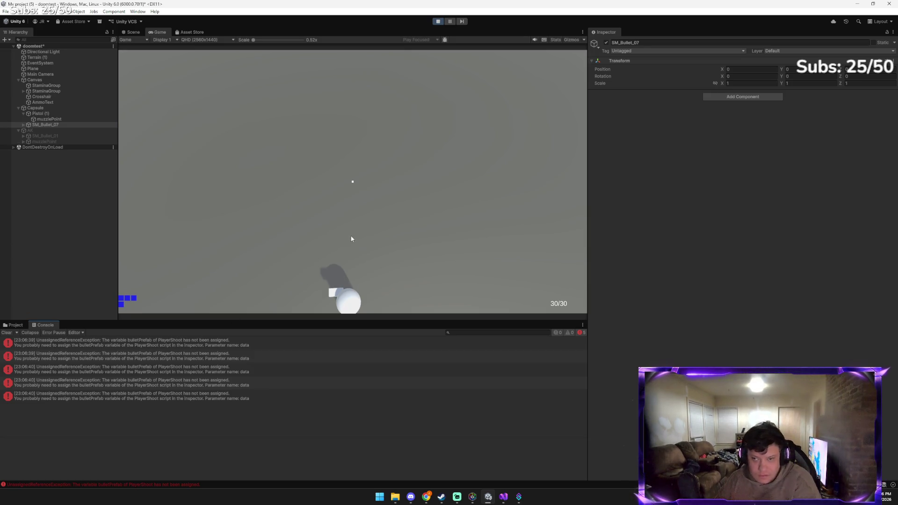
left_click(342, 243)
left_click(337, 240)
left_click(336, 239)
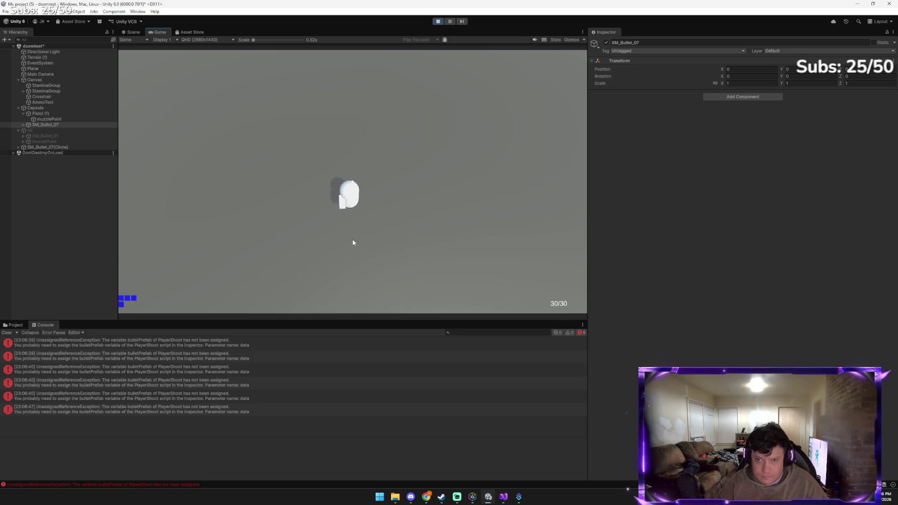
left_click(391, 219)
left_click(384, 199)
left_click(355, 189)
left_click(280, 191)
left_click(347, 203)
left_click(402, 208)
left_click(359, 203)
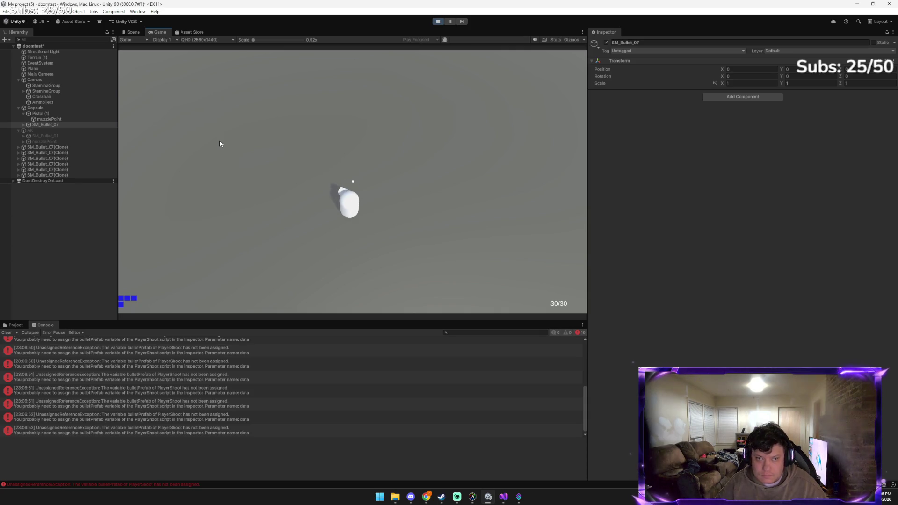
left_click(435, 21)
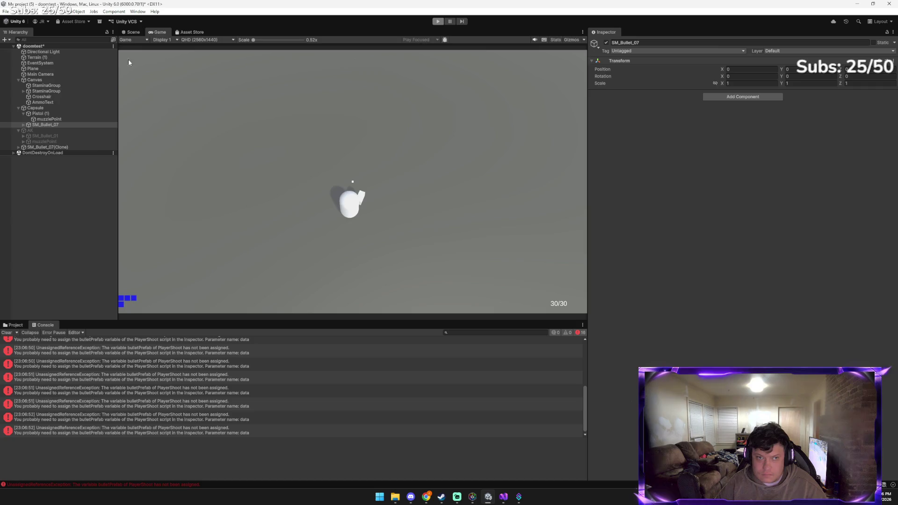
left_click(53, 125)
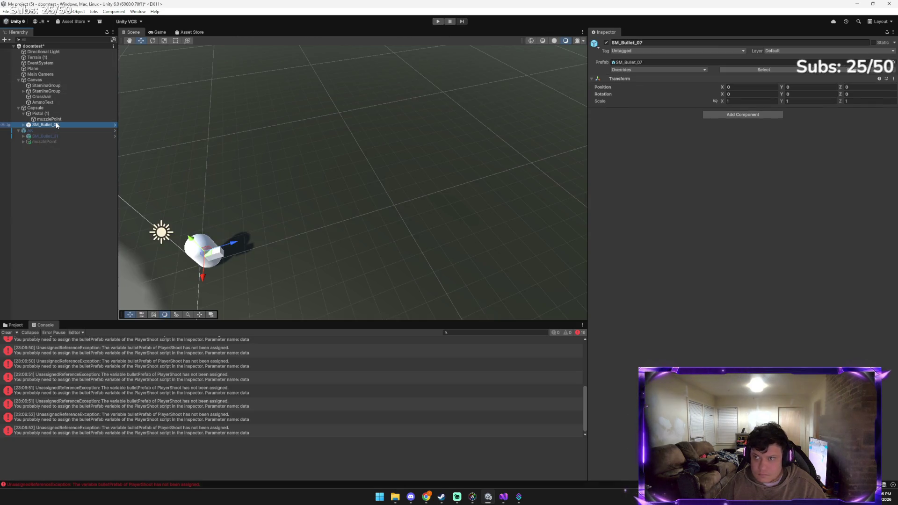
Add a Rigidbody to SM_Bullet_07 and shift it slightly along Z
left_click(723, 115)
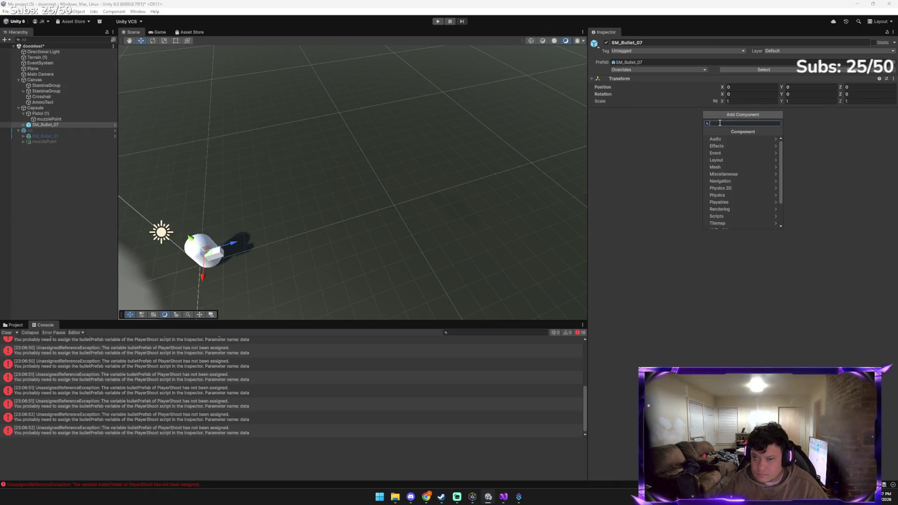
type("rig")
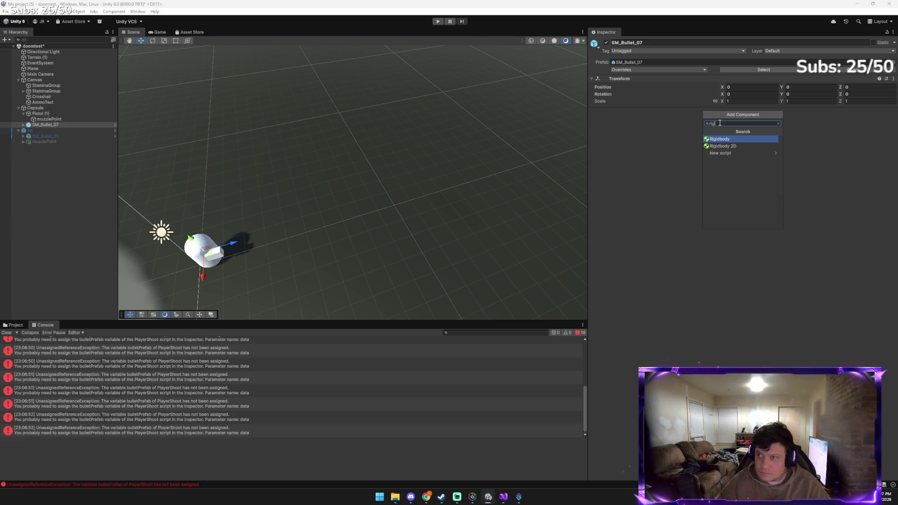
left_click(731, 139)
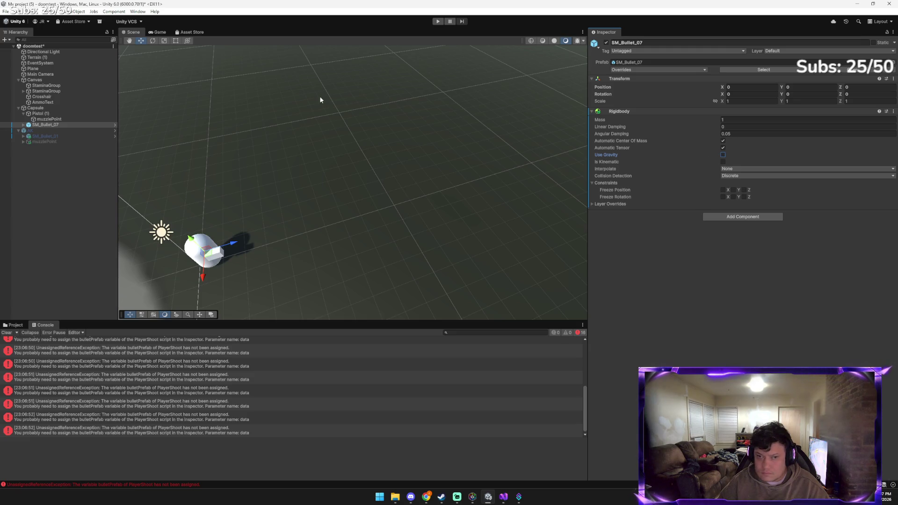
mouse_move(233, 243)
left_mouse_down()
mouse_move(261, 247)
mouse_move(227, 276)
mouse_move(224, 258)
mouse_move(227, 274)
left_mouse_up()
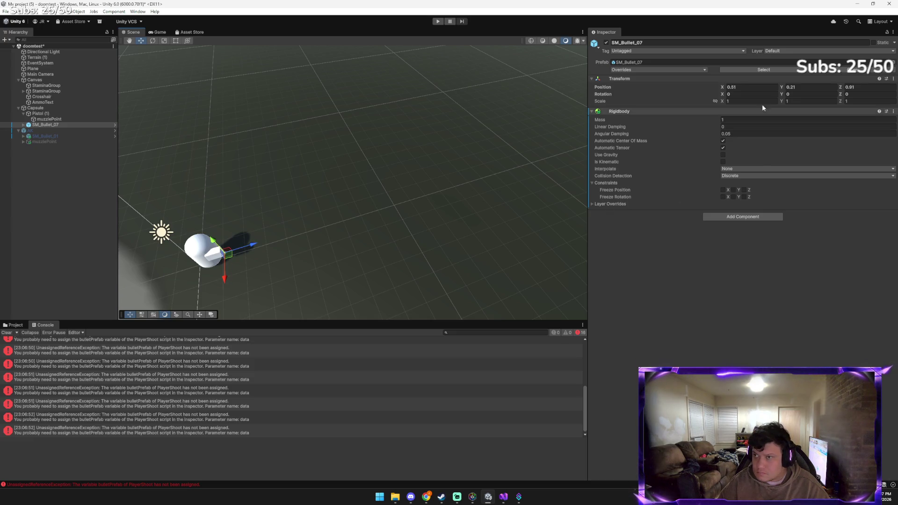
Set SM_Bullet_07's scale to 2 on X, Y and Z, nudging it further along Z
type("2")
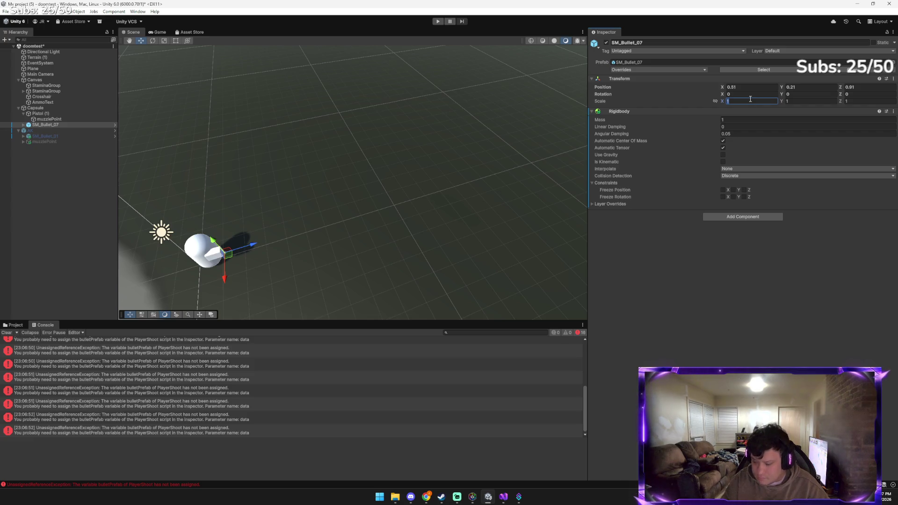
key("Tab")
type("2")
key("Tab")
type("2")
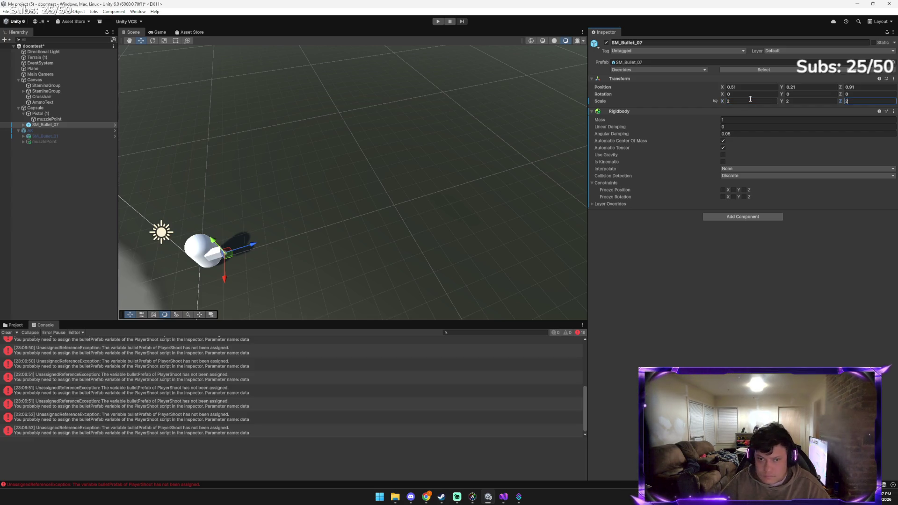
left_click(250, 247)
left_click_drag(251, 248, 262, 244)
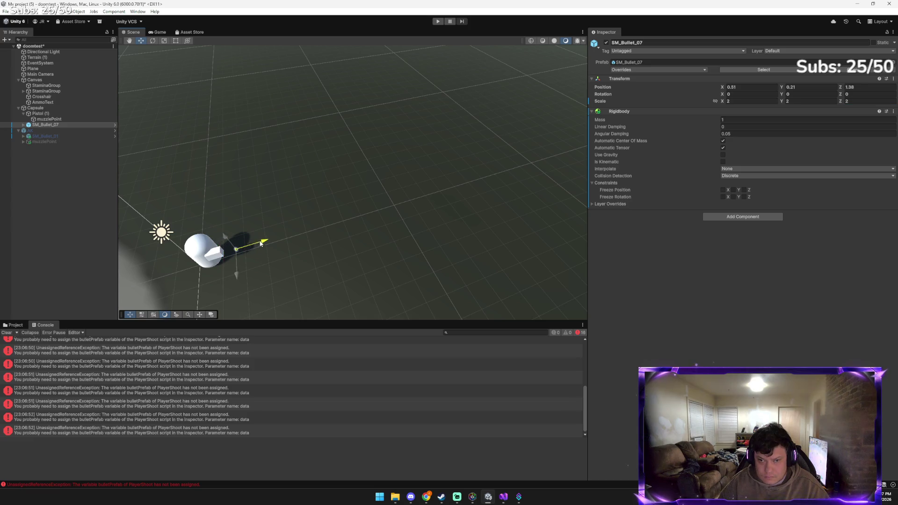
Reselect SM_Bullet_07 and rotate it around X to roughly 290 degrees
left_click(229, 263)
left_click(231, 249)
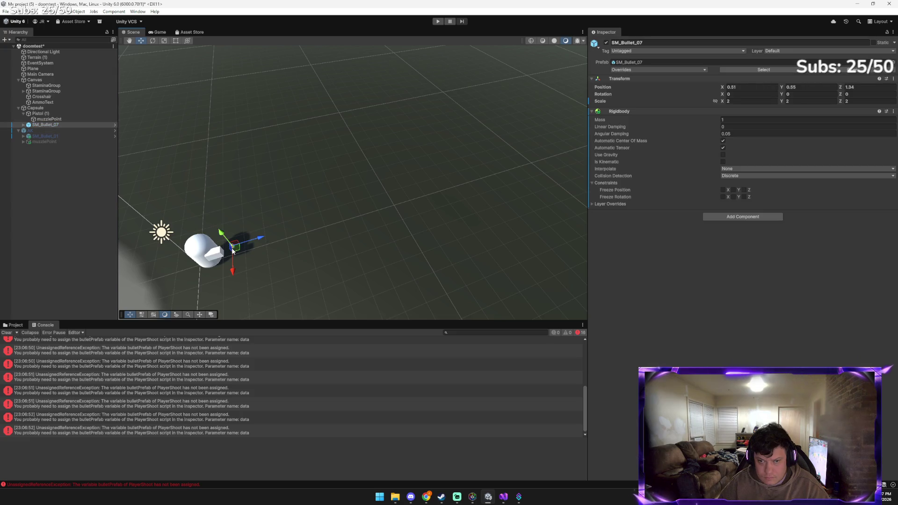
left_click_drag(219, 254, 230, 252)
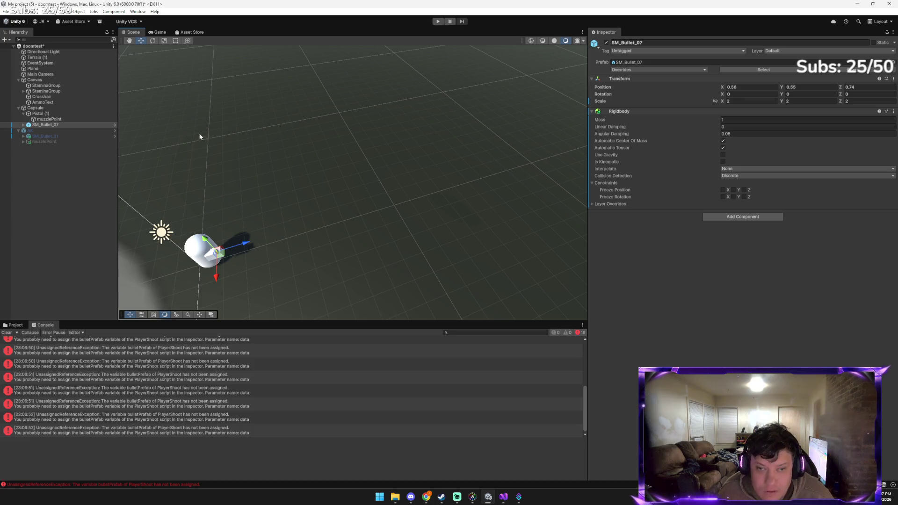
key("e")
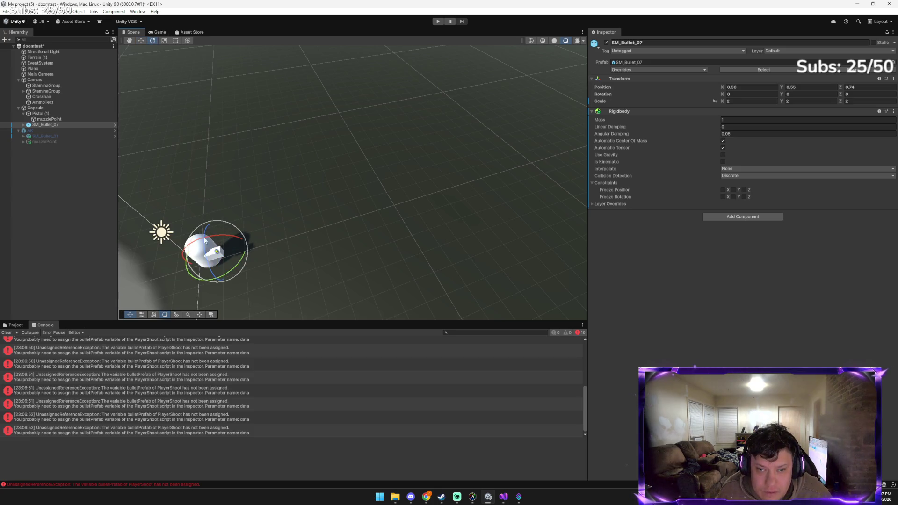
mouse_move(214, 239)
left_mouse_down()
mouse_move(262, 252)
mouse_move(319, 291)
left_mouse_up()
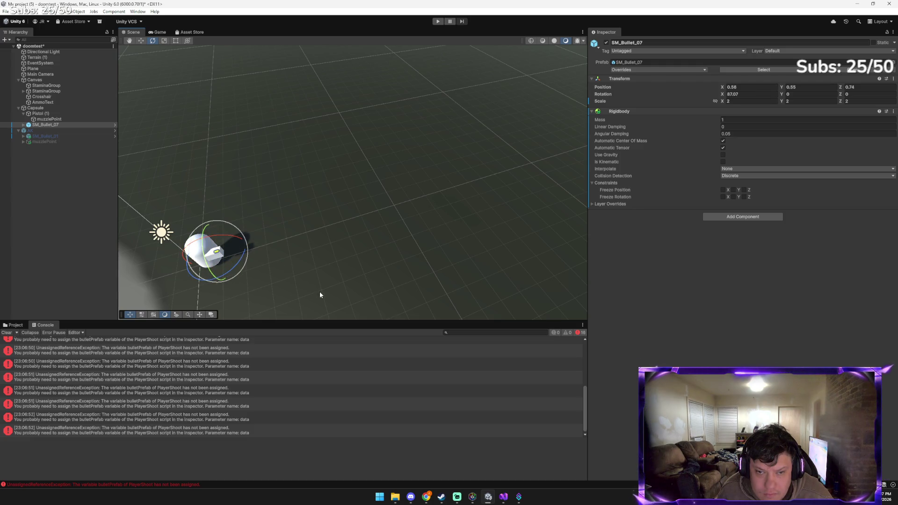
key("w")
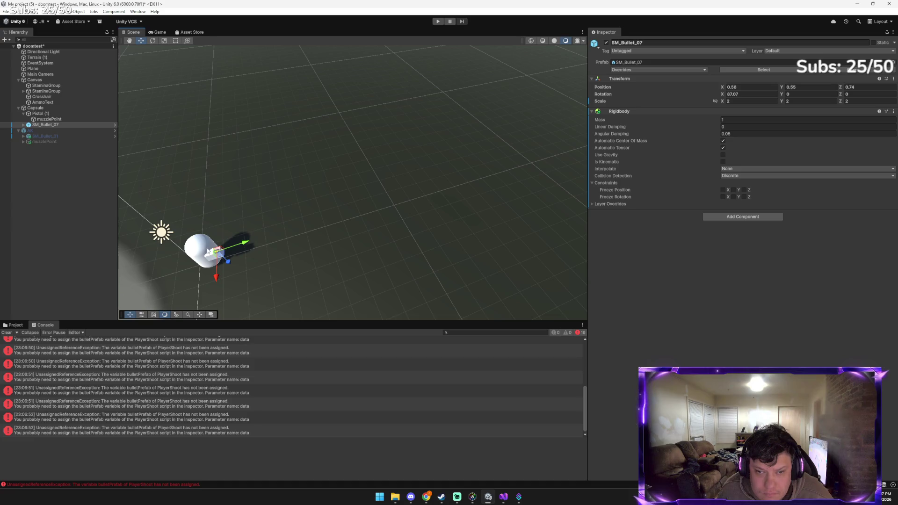
key("e")
left_click_drag(231, 237, 257, 294)
key("w")
key("e")
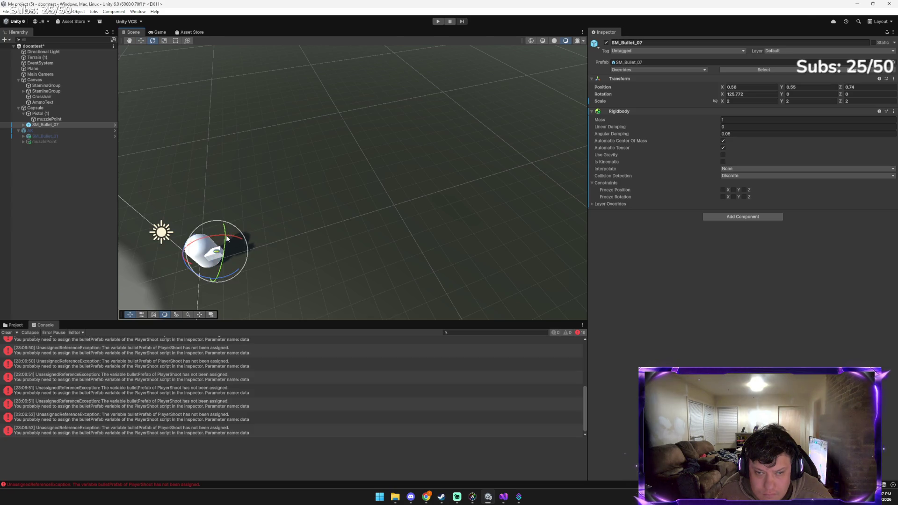
mouse_move(213, 239)
left_mouse_down()
mouse_move(288, 274)
mouse_move(310, 307)
left_mouse_up()
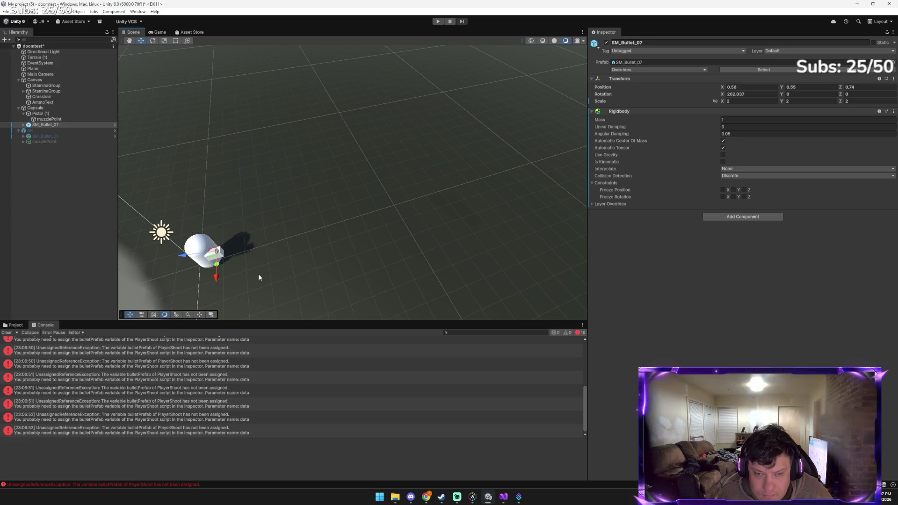
mouse_move(216, 248)
left_mouse_down()
mouse_move(207, 236)
mouse_move(321, 277)
mouse_move(320, 317)
left_mouse_up()
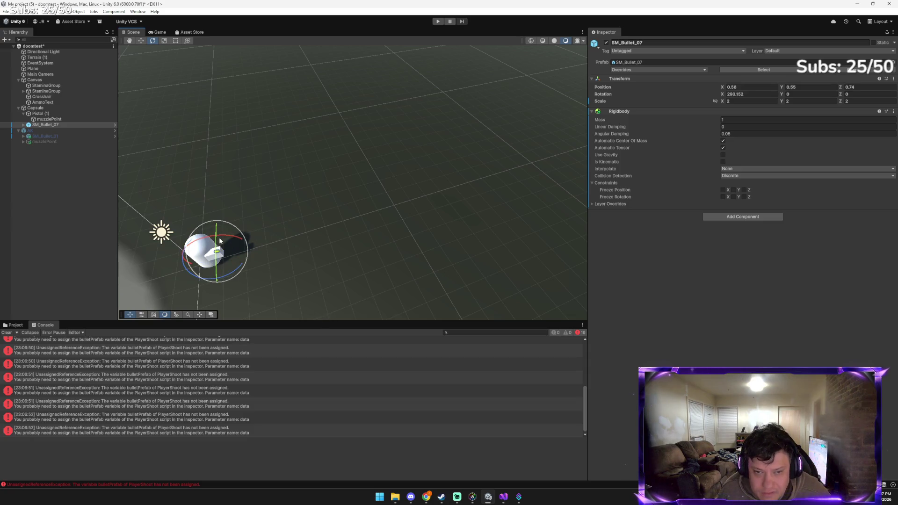
Finish the X rotation at 354.134 and orbit the Scene view to frame the bullet
key("w")
key("e")
mouse_move(208, 238)
left_mouse_down()
mouse_move(304, 265)
mouse_move(350, 302)
mouse_move(265, 263)
left_mouse_up()
key("w")
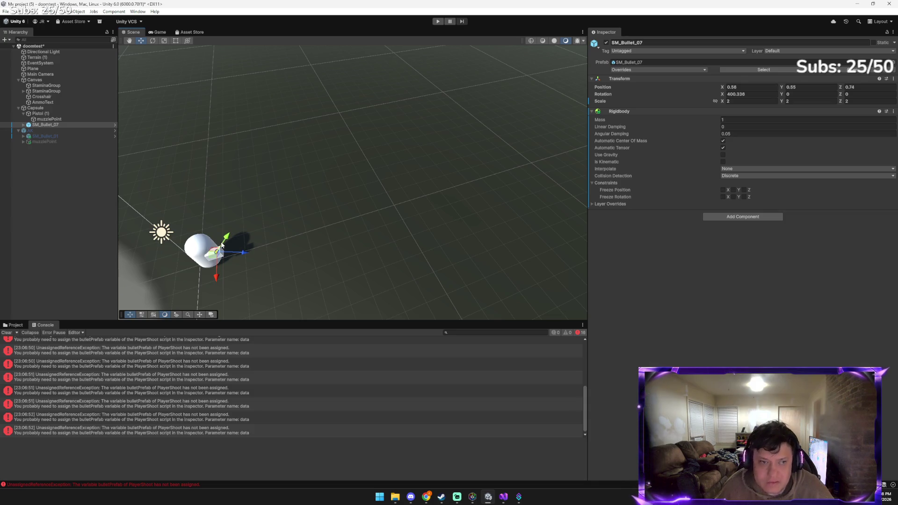
key("e")
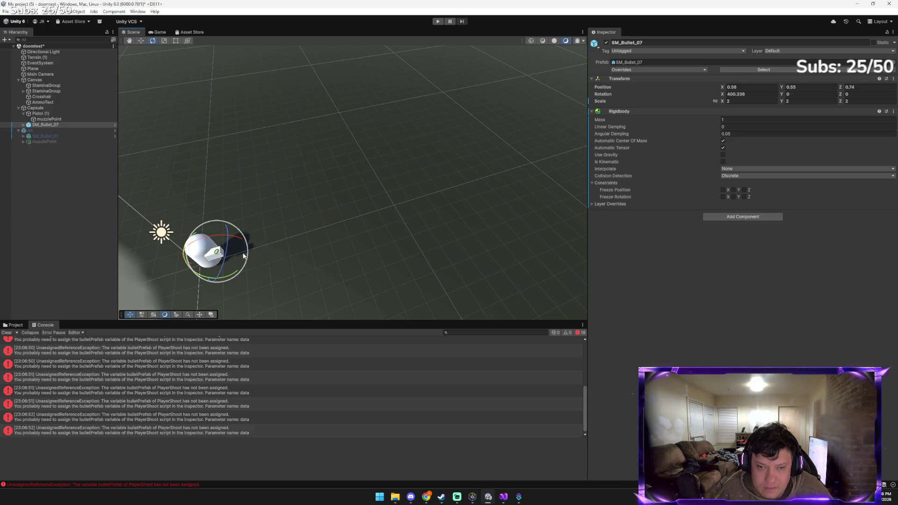
left_click_drag(239, 248, 203, 235)
key("w")
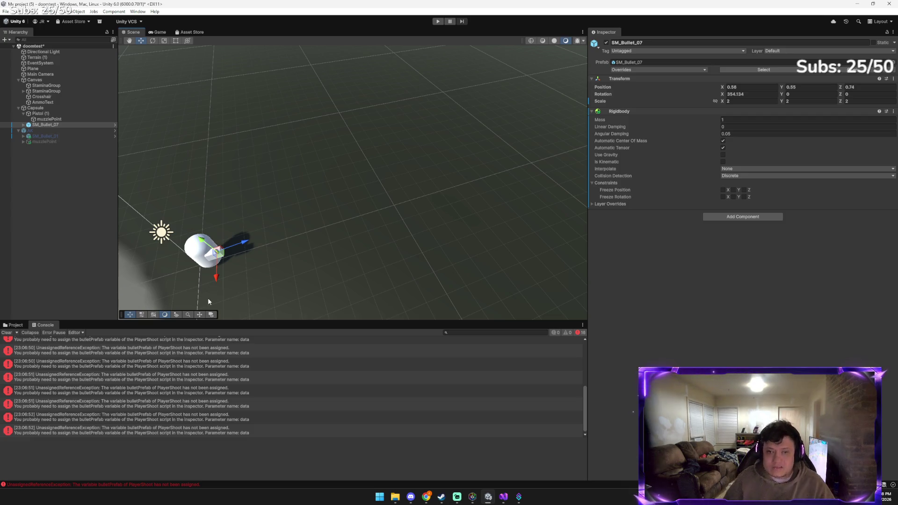
mouse_move(208, 300)
left_mouse_down()
mouse_move(212, 254)
mouse_move(108, 278)
mouse_move(144, 237)
mouse_move(232, 224)
left_mouse_up()
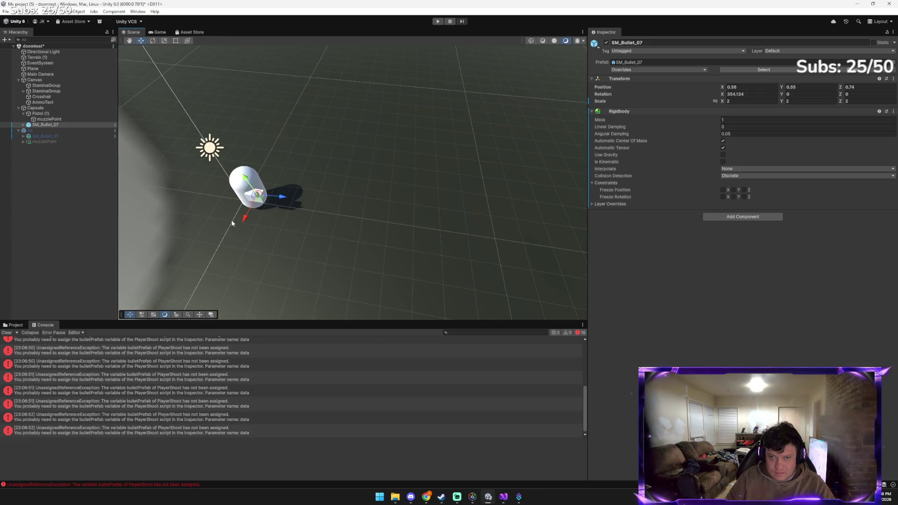
scroll(232, 224, "up", 4)
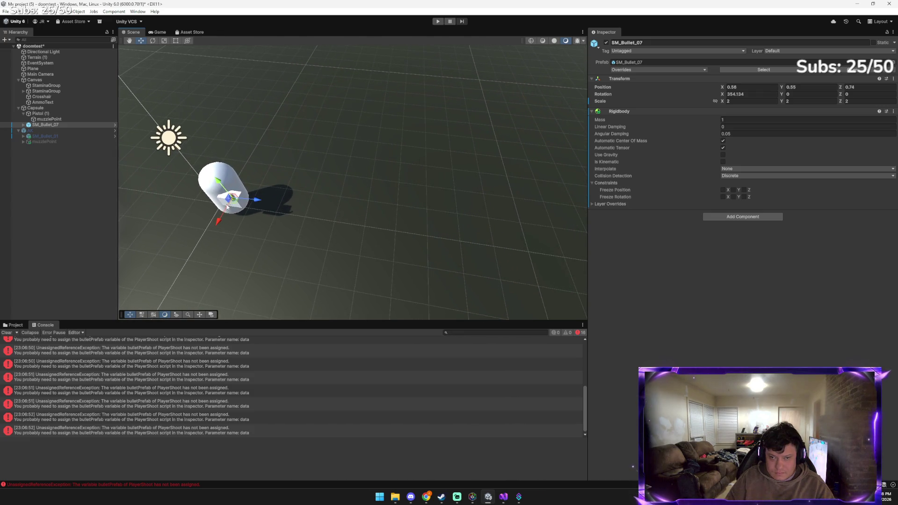
mouse_move(203, 210)
left_mouse_down()
mouse_move(226, 205)
mouse_move(209, 167)
left_mouse_up()
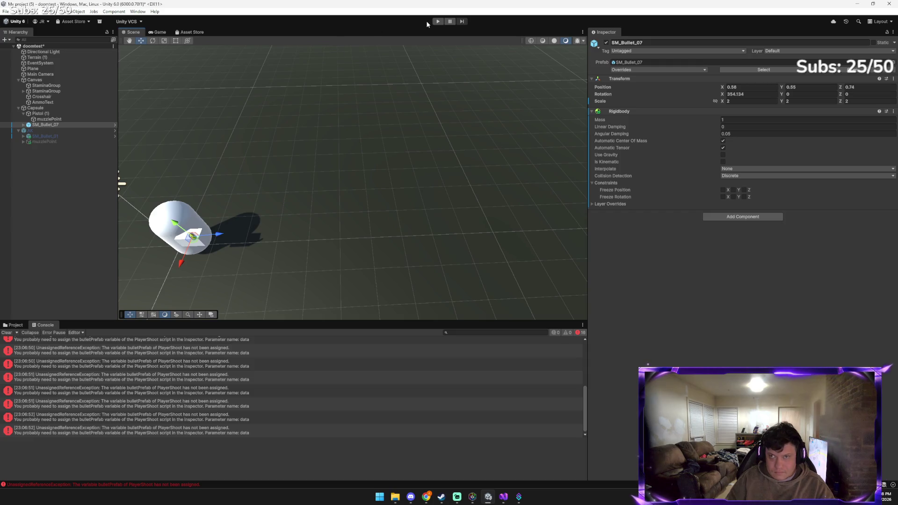
Play-test by firing two shots, spawning an SM_Bullet_07 clone amid bulletPrefab errors, then stop
left_click(438, 21)
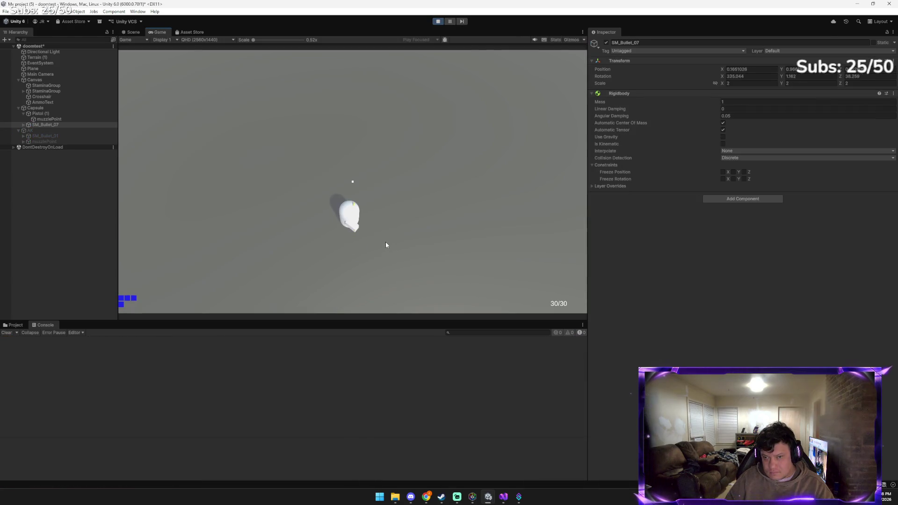
left_click(381, 243)
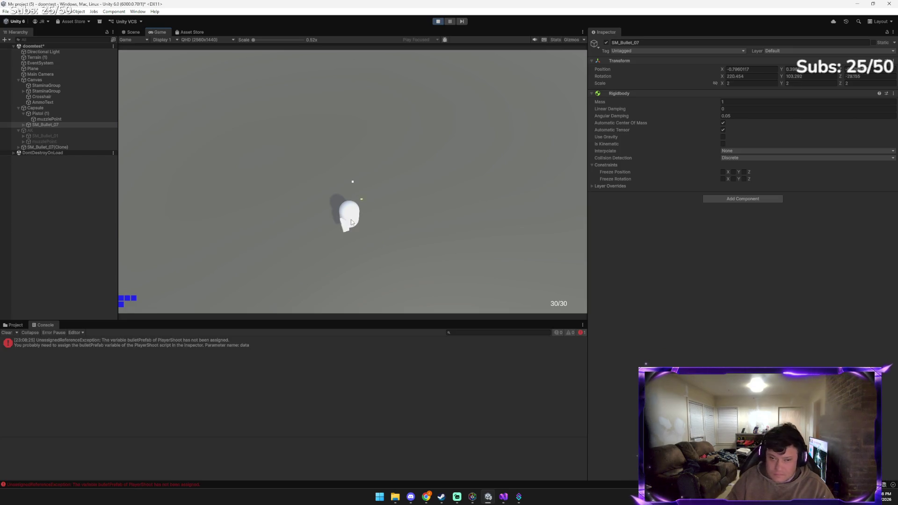
left_click(435, 44)
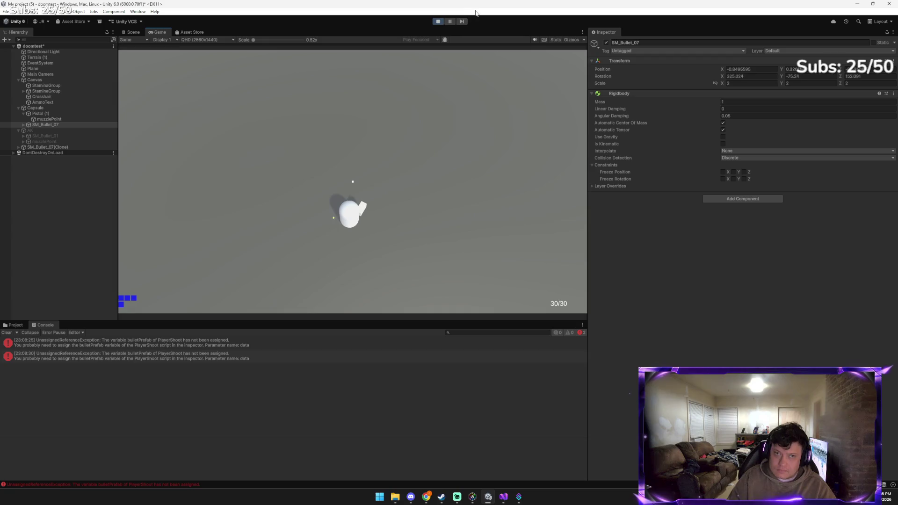
left_click(438, 22)
Send Gemini a screenshot reporting the bullet still hovers with a different one, then return to Unity
key("alt+Tab")
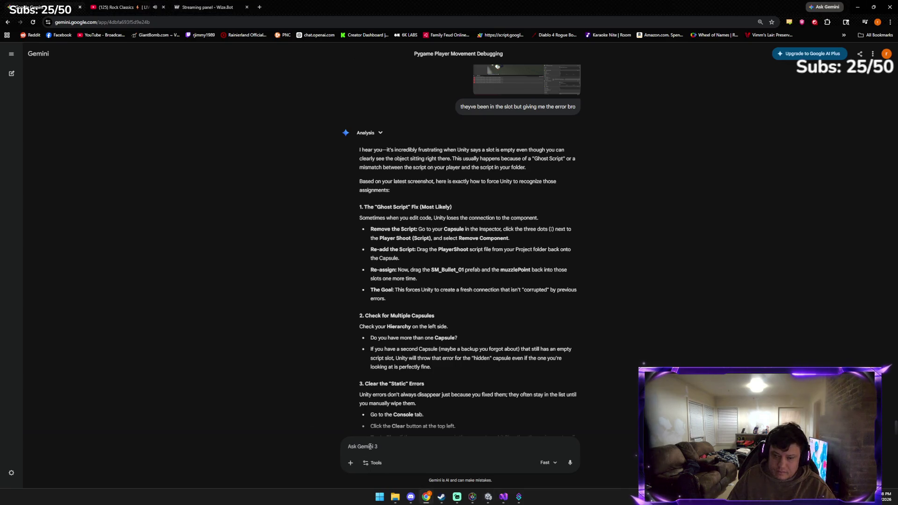
key("ctrl+v")
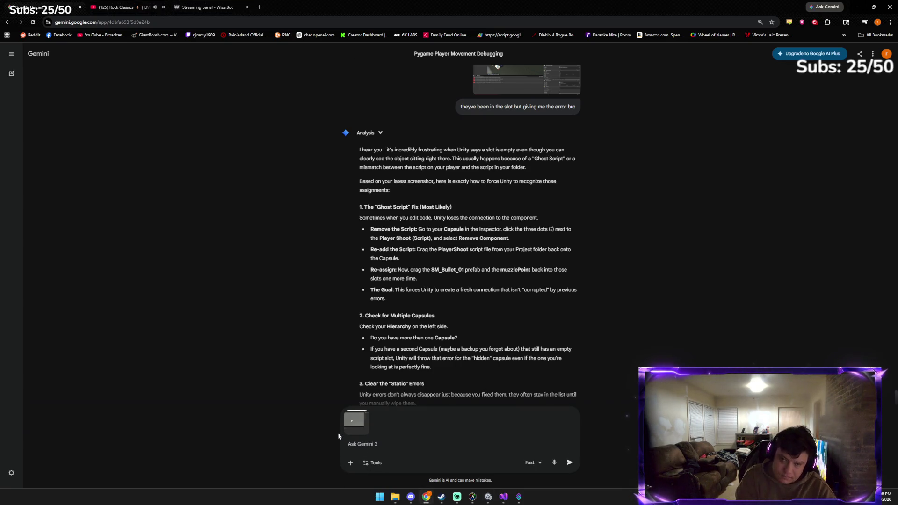
type("i")
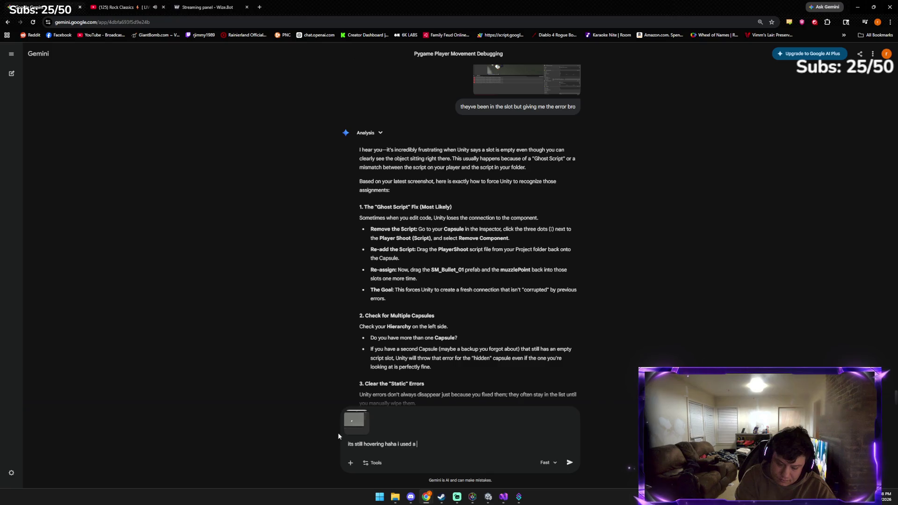
type("re")
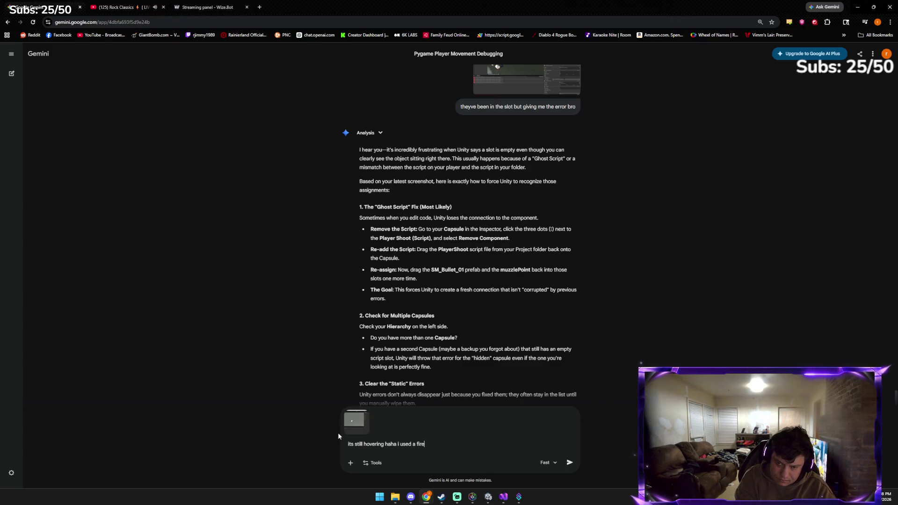
key("BackSpace")
key("BackSpace")
key("BackSpace")
key("BackSpace")
type("differen")
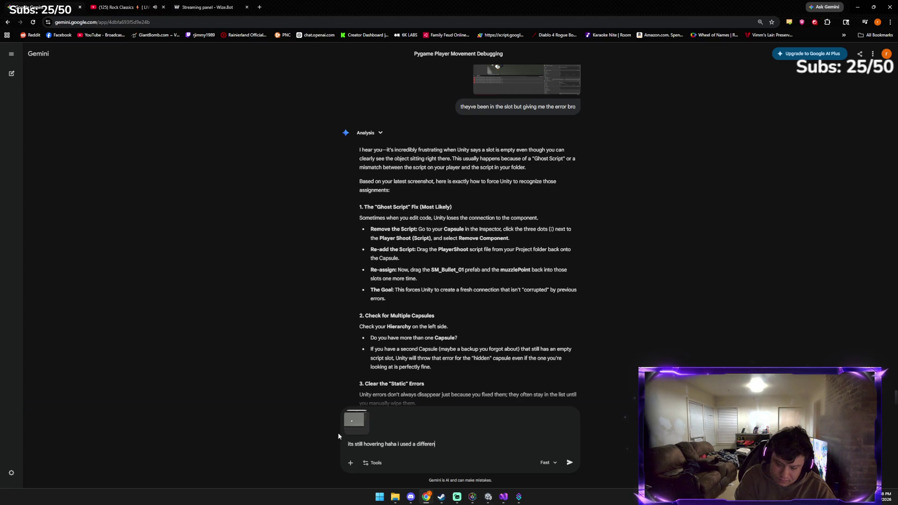
type(" one")
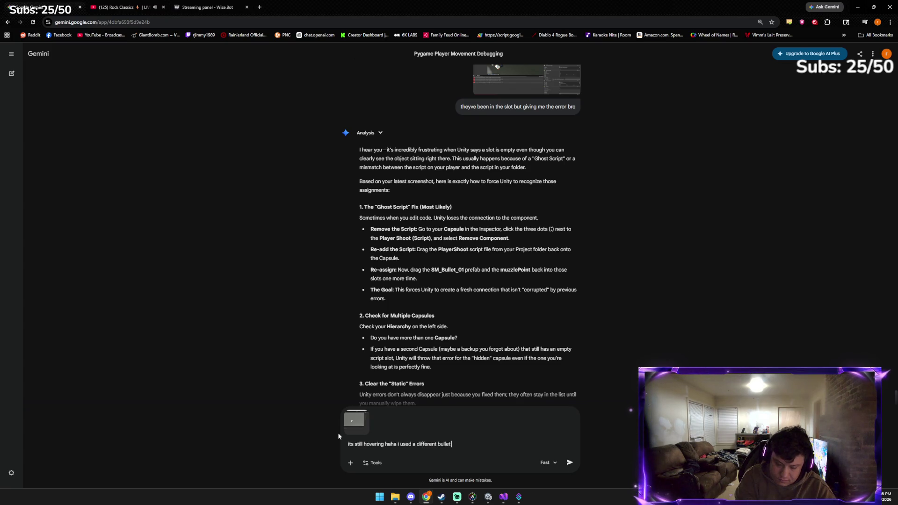
key("Return")
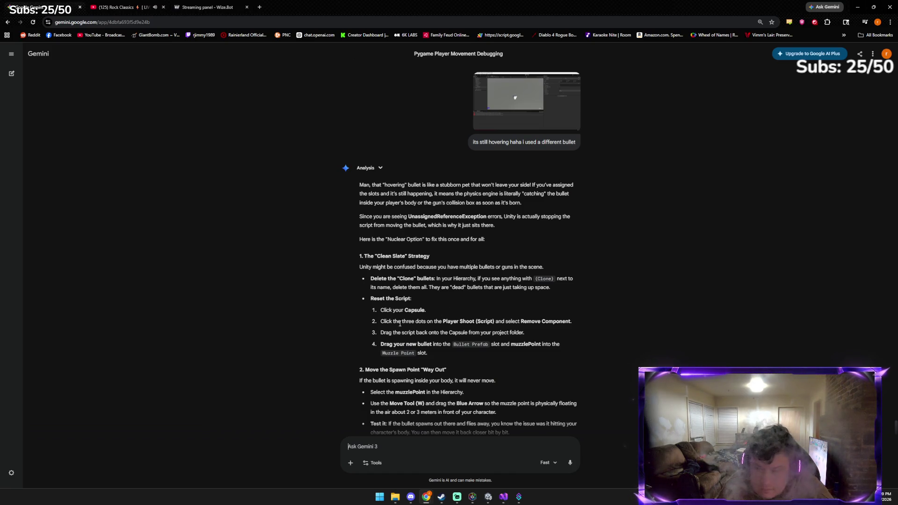
left_click(478, 456)
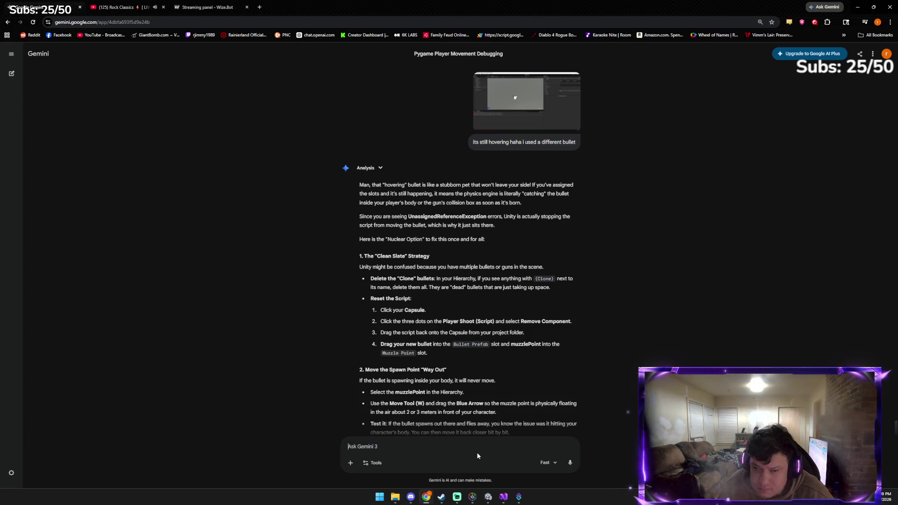
left_click(486, 500)
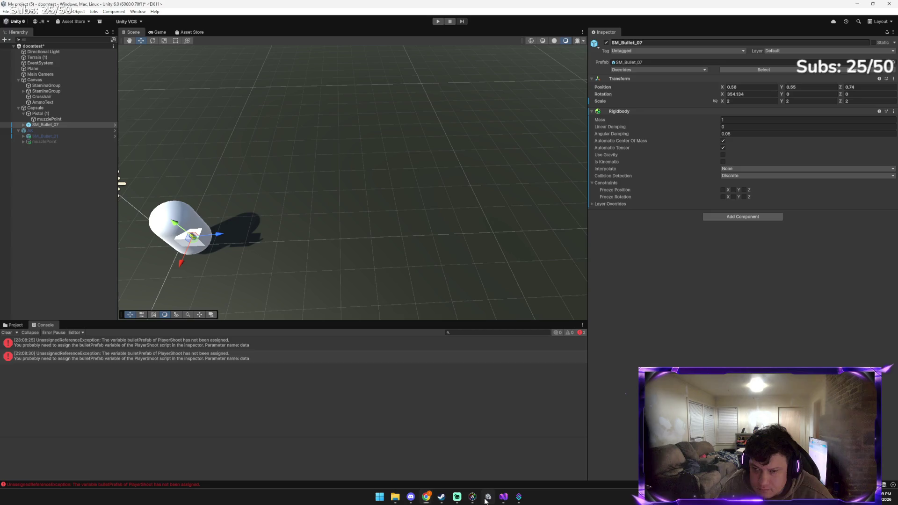
Remove the Player Shoot script component from the Capsule
left_click(58, 108)
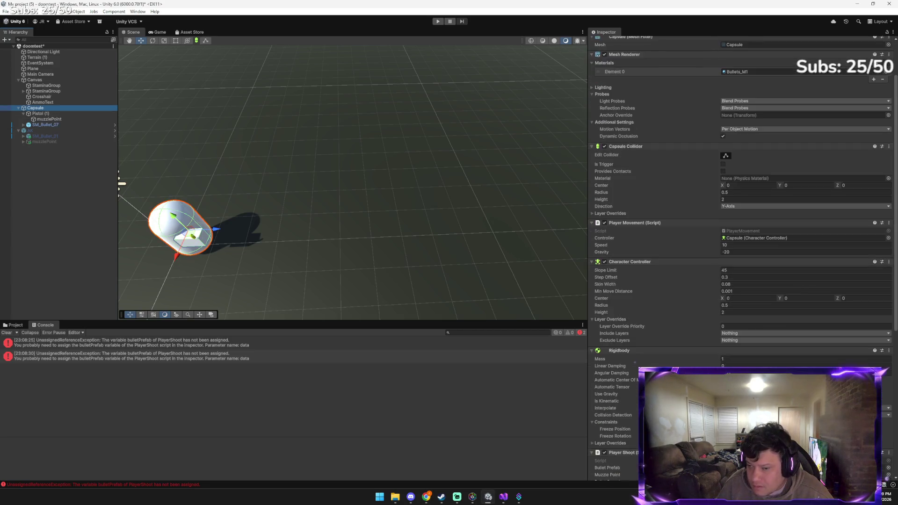
scroll(897, 358, "down", 5)
left_click(889, 358)
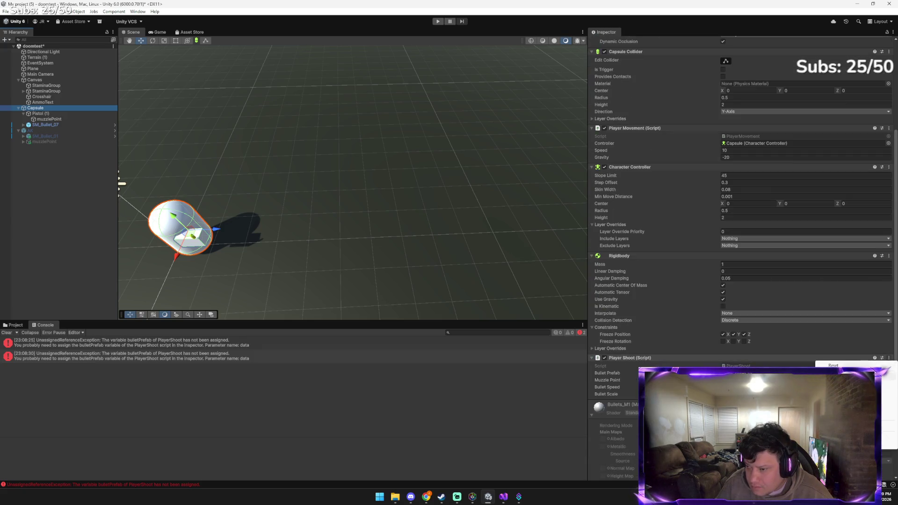
left_click(837, 375)
scroll(744, 257, "down", 3)
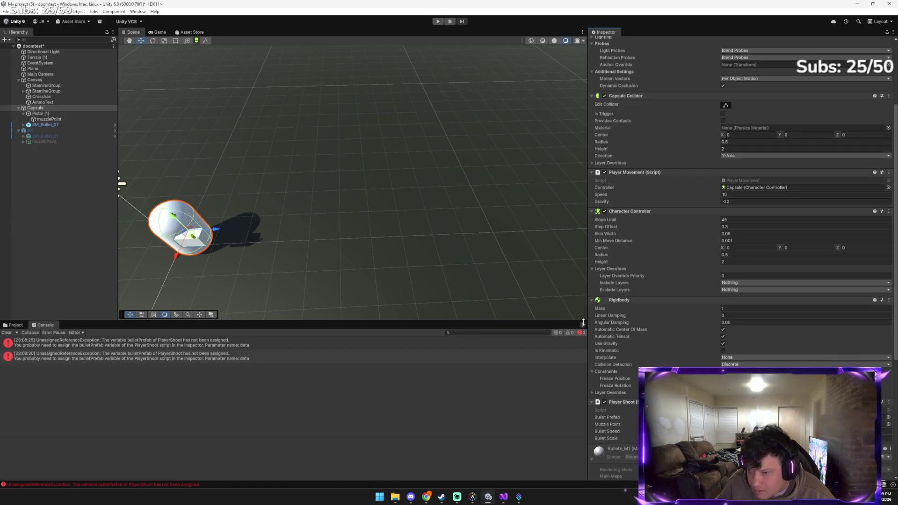
On the re-added Player Shoot, assign SM_Bullet_07 as Bullet Prefab and muzzlePoint as Muzzle Point
scroll(642, 355, "up", 3)
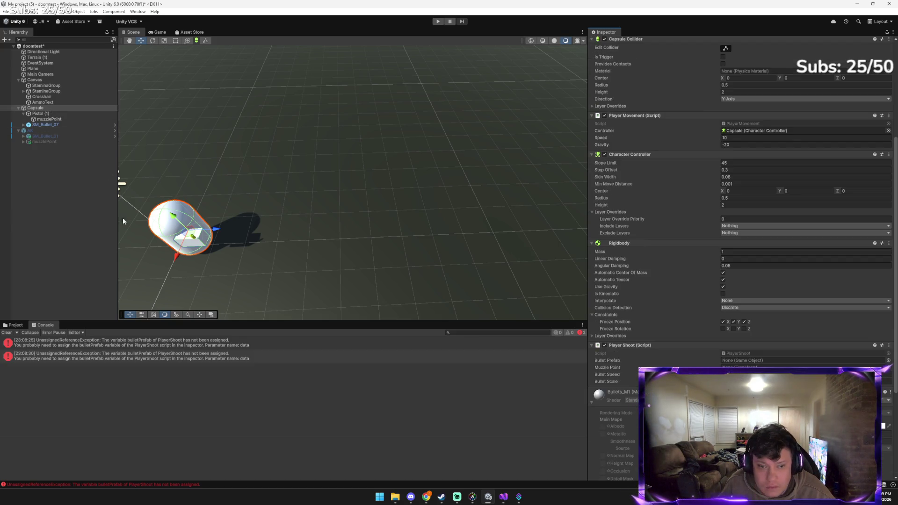
left_click(14, 324)
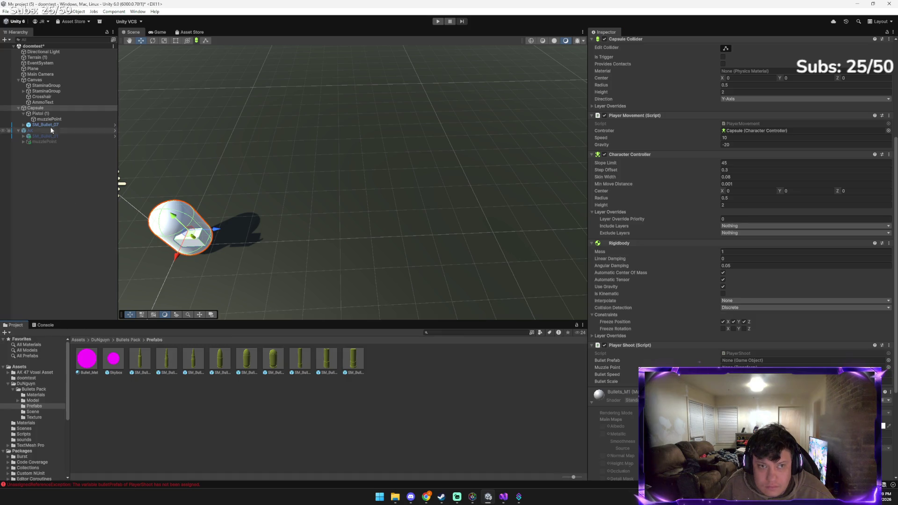
left_click_drag(44, 124, 499, 268)
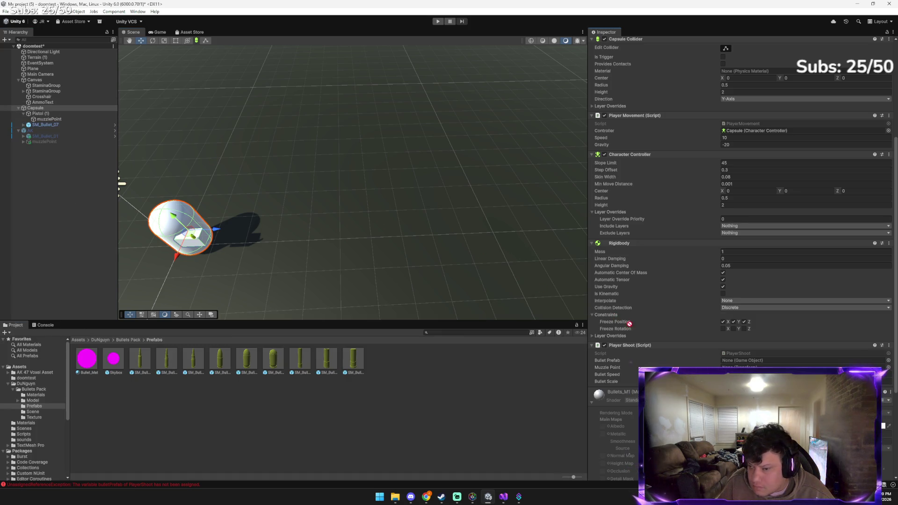
left_click_drag(751, 361, 749, 362)
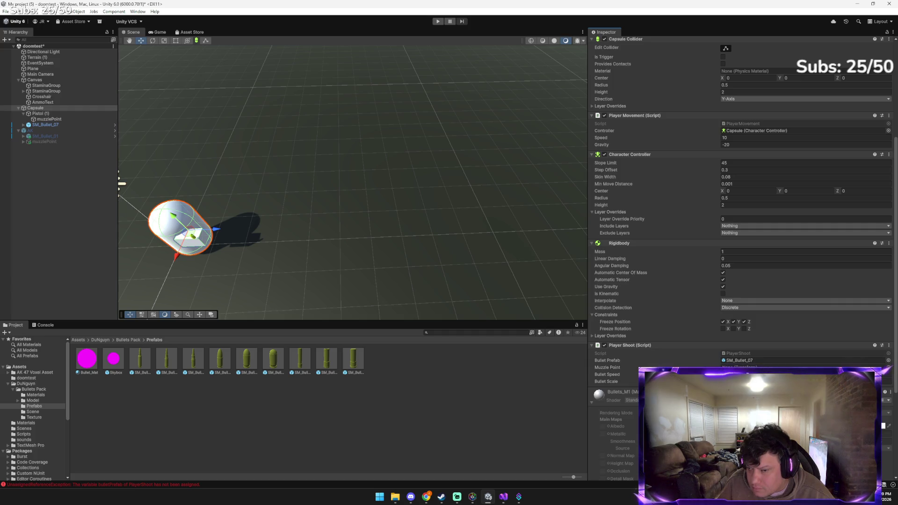
mouse_move(70, 118)
left_mouse_down()
mouse_move(107, 125)
mouse_move(515, 305)
mouse_move(749, 367)
left_mouse_up()
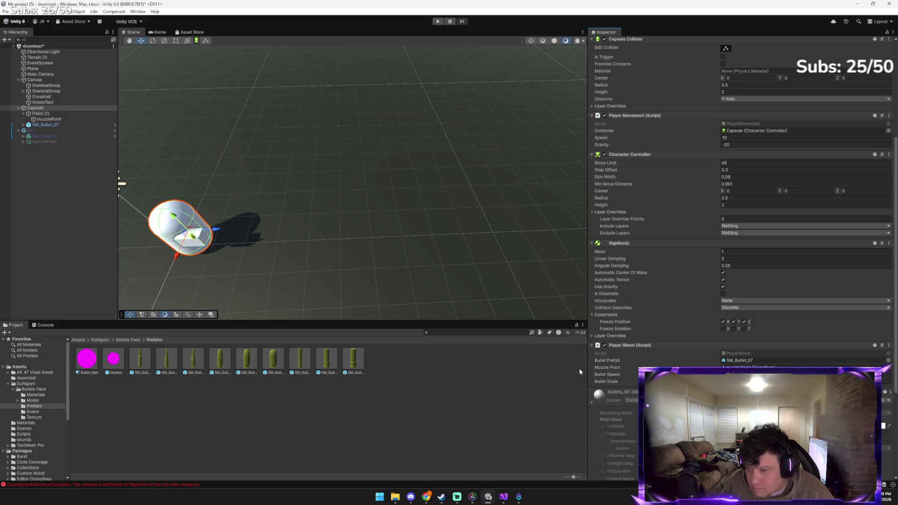
key("alt+Tab")
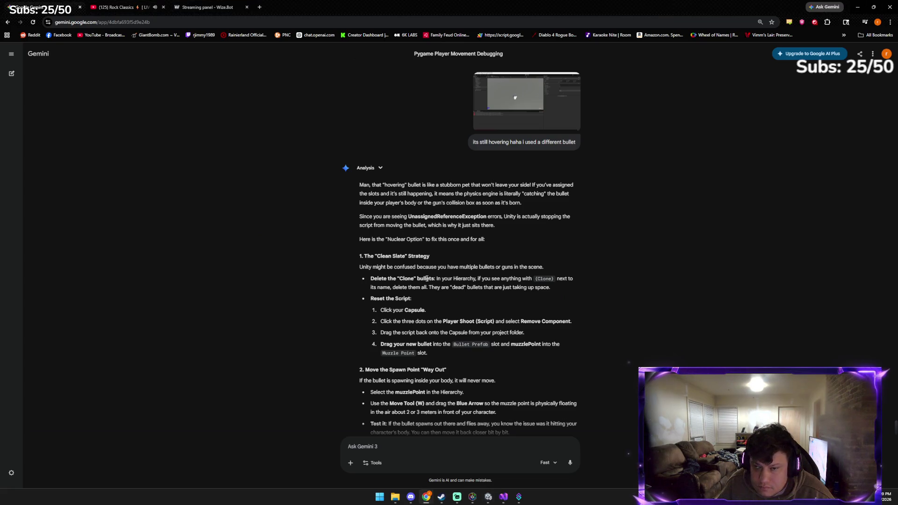
scroll(433, 295, "down", 1)
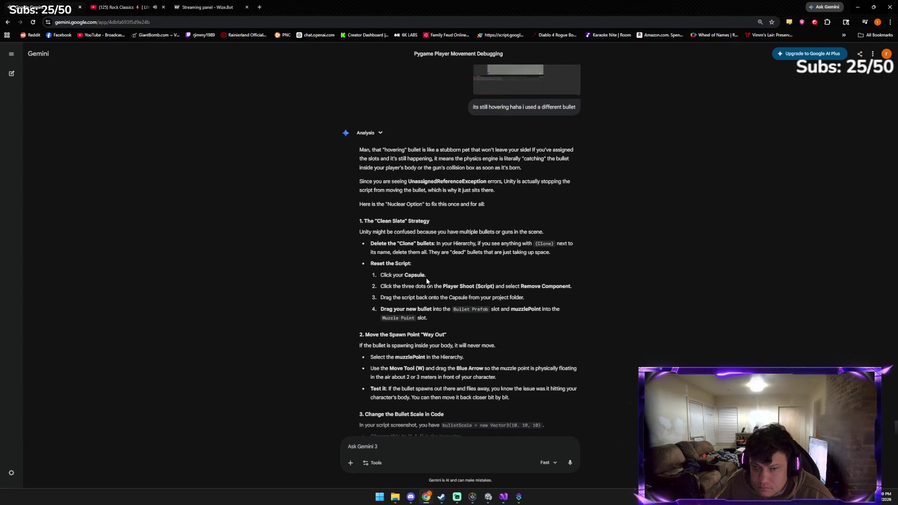
scroll(430, 309, "down", 1)
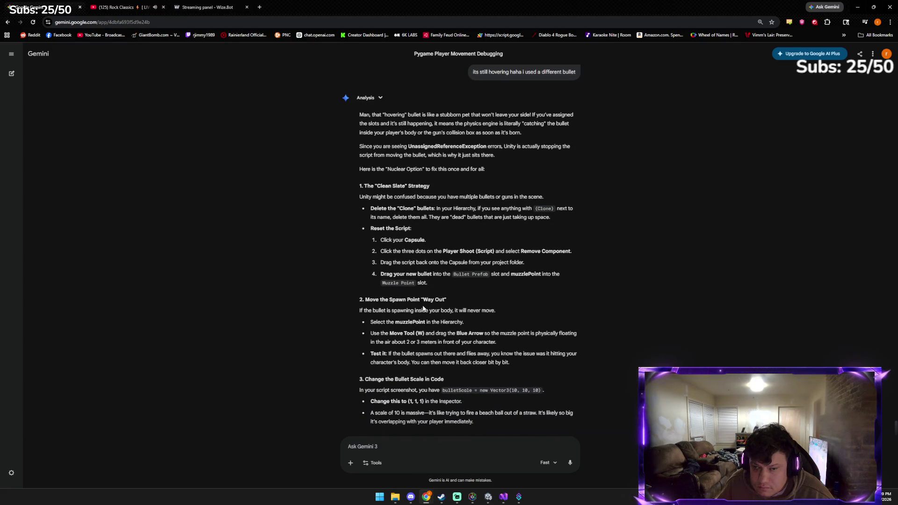